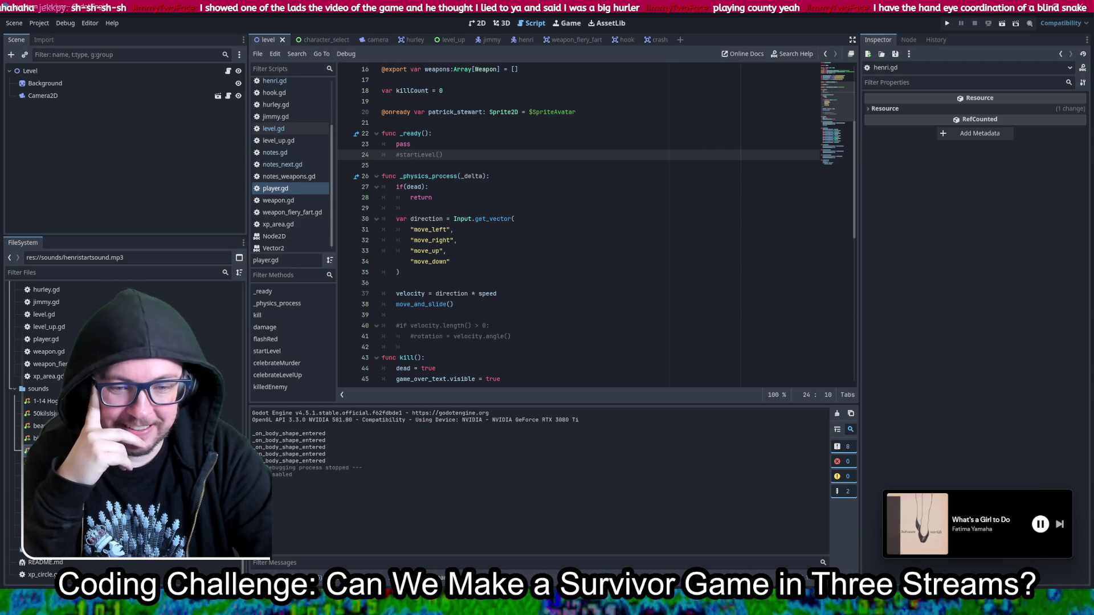
Step: From the Debugger's Errors list, delete ' = $Player' on line 12 of level.gd
{"action": "left_click", "coordinate": [302, 577]}
{"action": "left_click", "coordinate": [310, 411]}
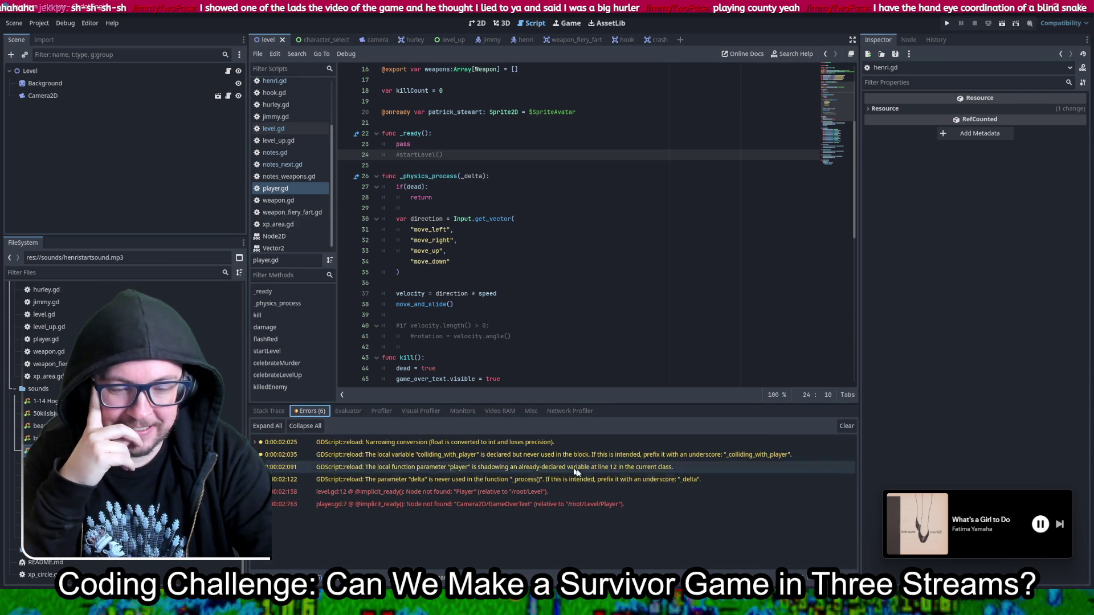
{"action": "left_click", "coordinate": [607, 494]}
{"action": "mouse_move", "coordinate": [607, 494]}
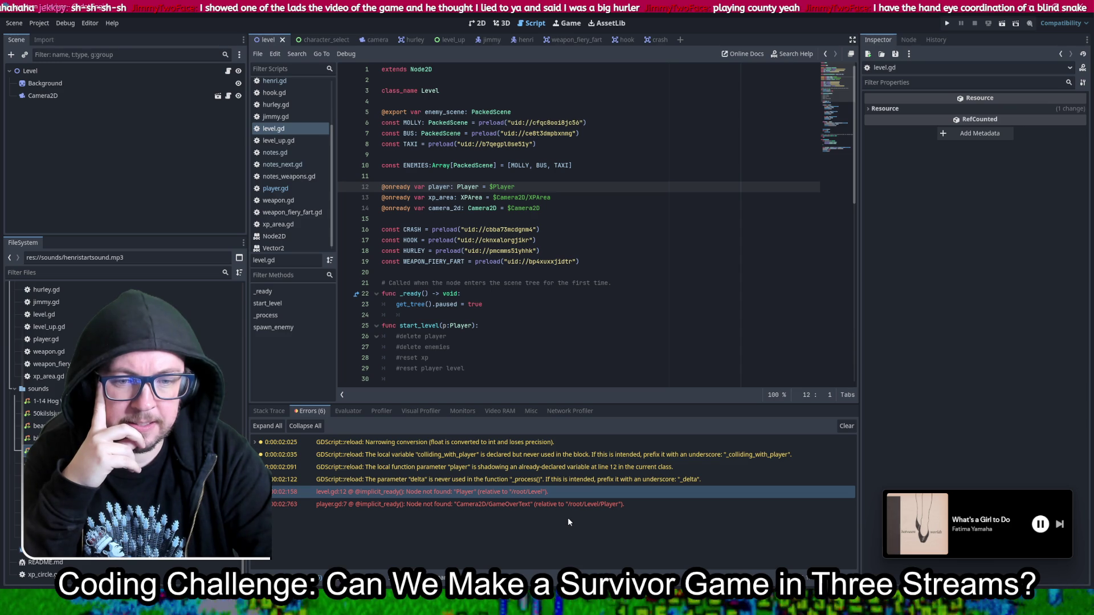
{"action": "double_click", "coordinate": [490, 492]}
{"action": "left_click_drag", "start_coordinate": [481, 188], "coordinate": [548, 188]}
{"action": "key", "text": "BackSpace"}
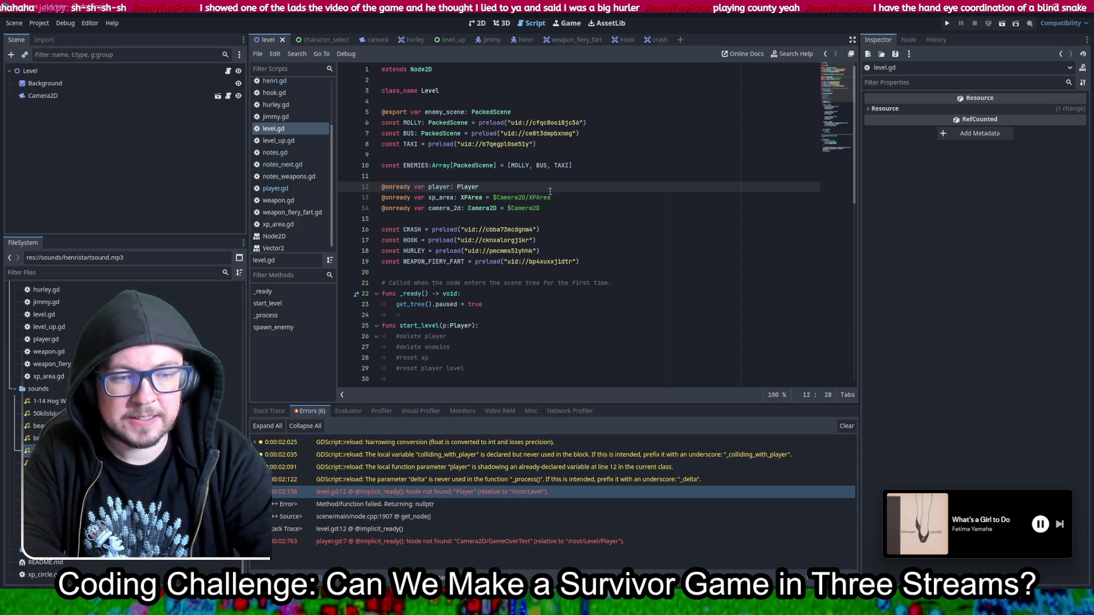
{"action": "double_click", "coordinate": [502, 491]}
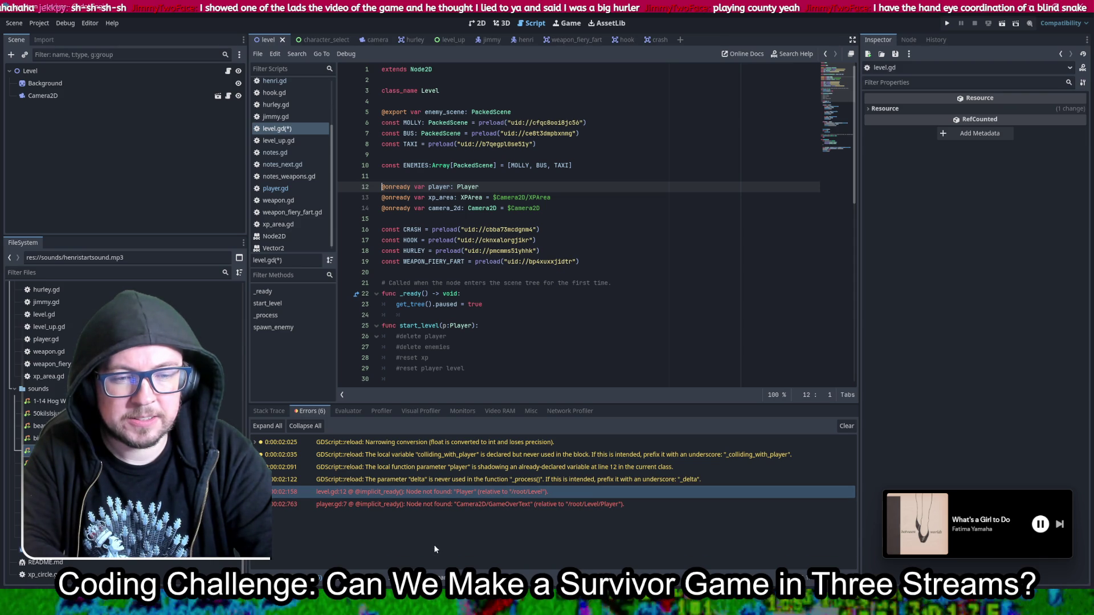
Step: Strip ' = $Camera2D/GameOverText' from player.gd line 7, save, and run the project
{"action": "double_click", "coordinate": [476, 504]}
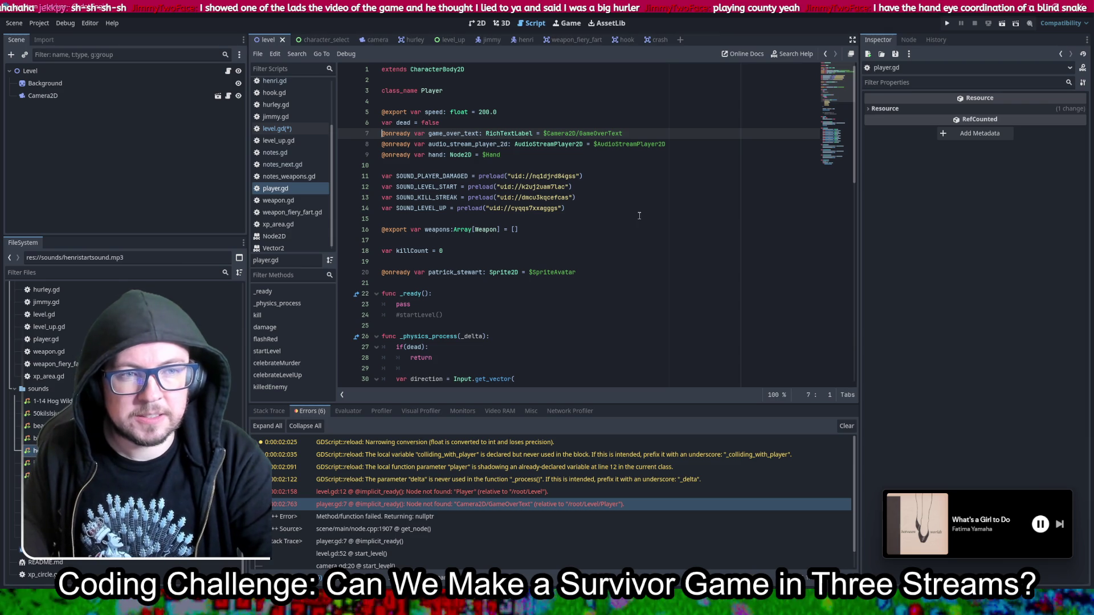
{"action": "key", "text": "ctrl+s"}
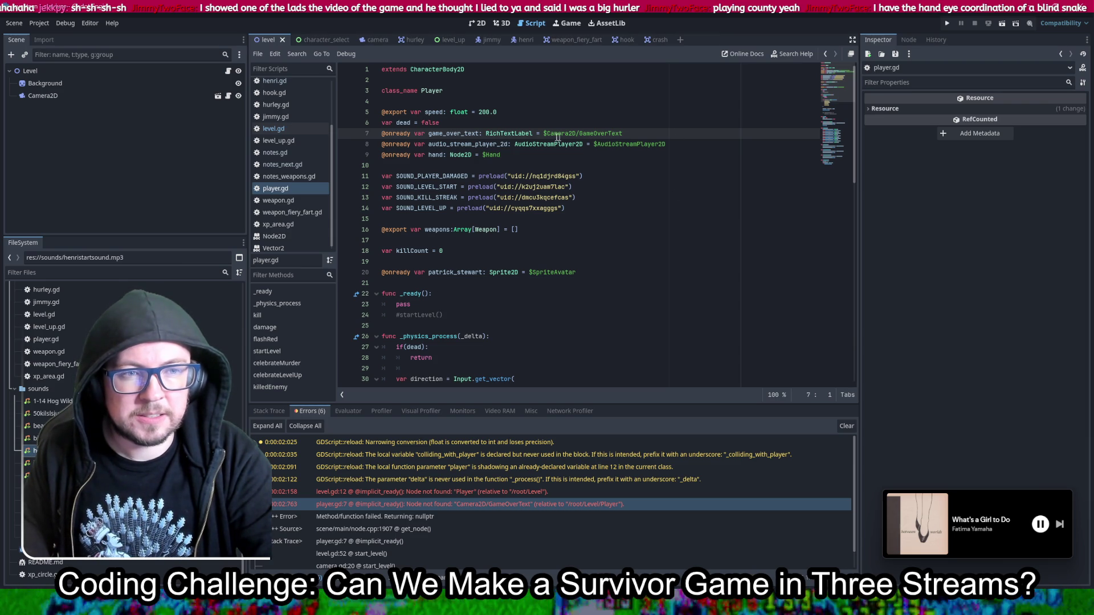
{"action": "left_click_drag", "start_coordinate": [534, 133], "coordinate": [626, 135]}
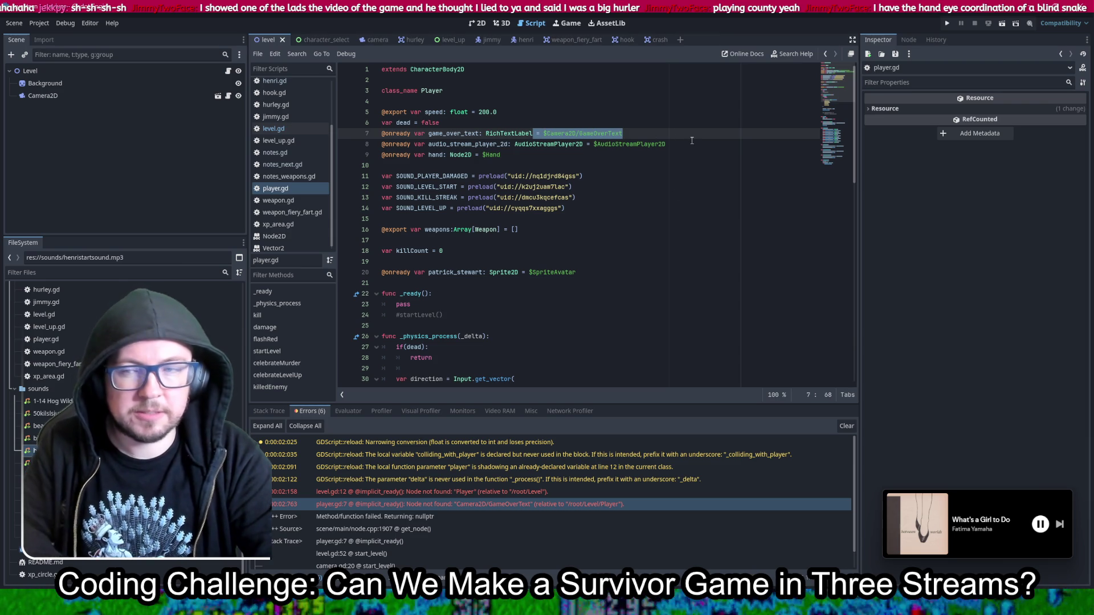
{"action": "key", "text": "BackSpace"}
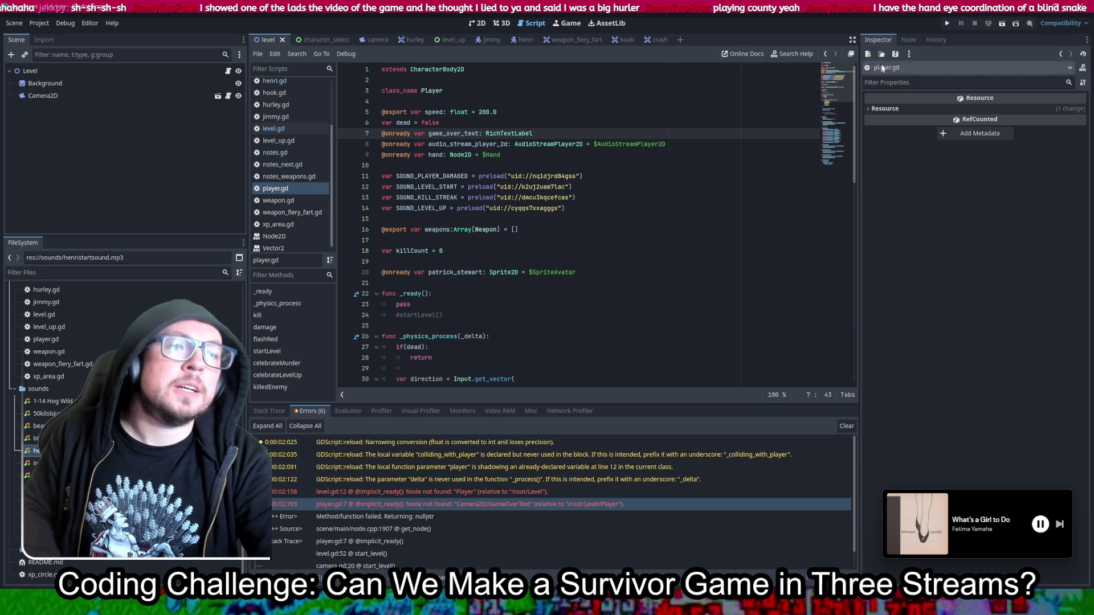
{"action": "left_click", "coordinate": [947, 23]}
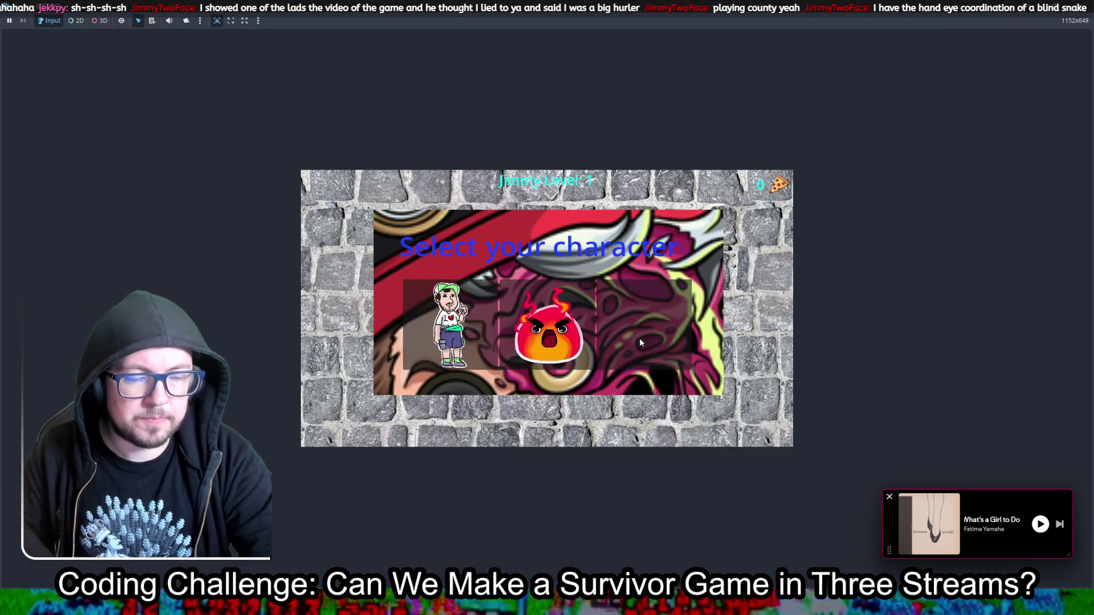
Step: Choose Jimmy on character select, which triggers the player.gd line 66 stream error
{"action": "left_click", "coordinate": [450, 324]}
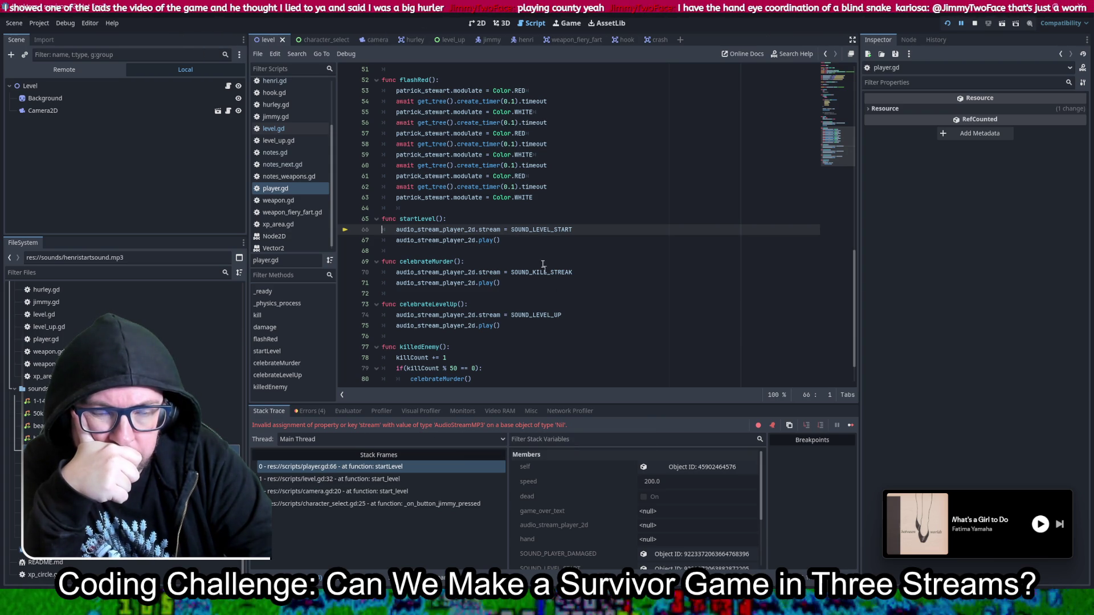
Step: Open level.gd and find the start_level function
{"action": "double_click", "coordinate": [464, 230]}
{"action": "scroll", "coordinate": [465, 239], "scroll_direction": "up", "scroll_amount": 15}
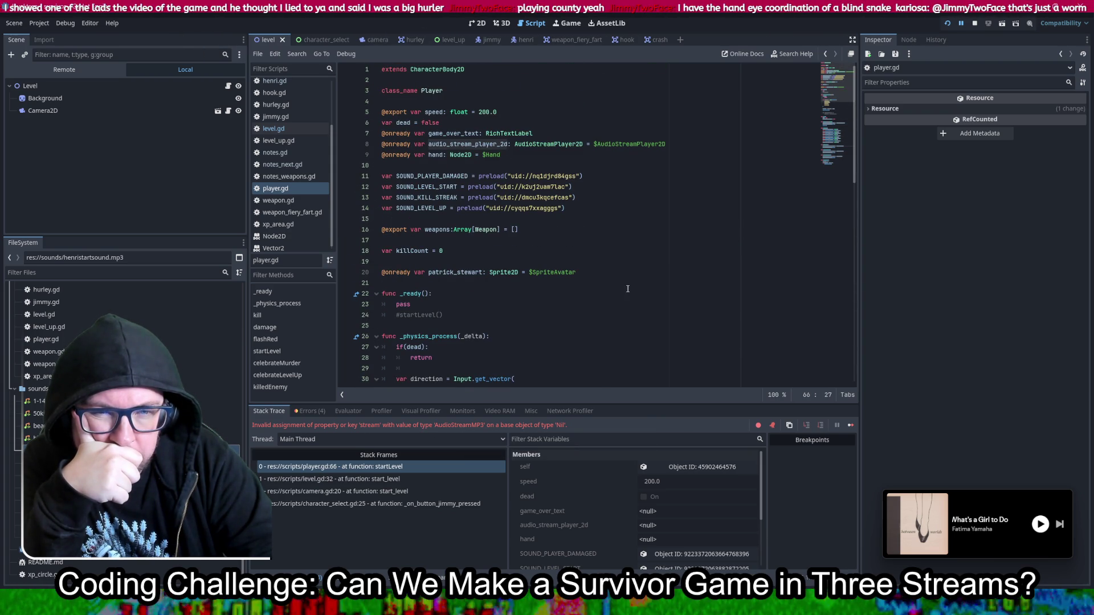
{"action": "left_click", "coordinate": [297, 129]}
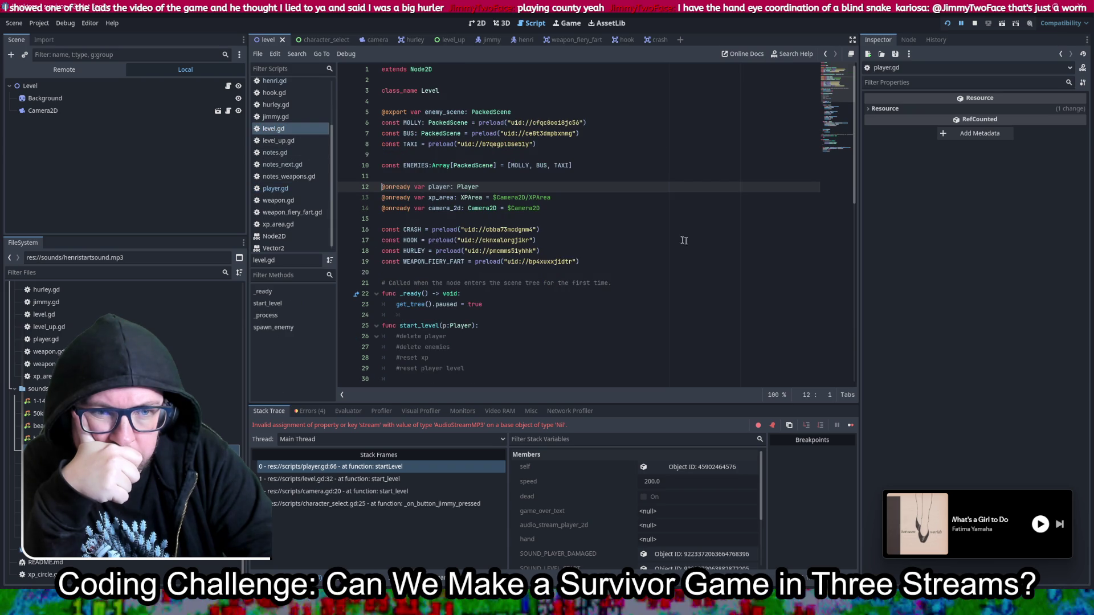
{"action": "scroll", "coordinate": [687, 251], "scroll_direction": "down", "scroll_amount": 8}
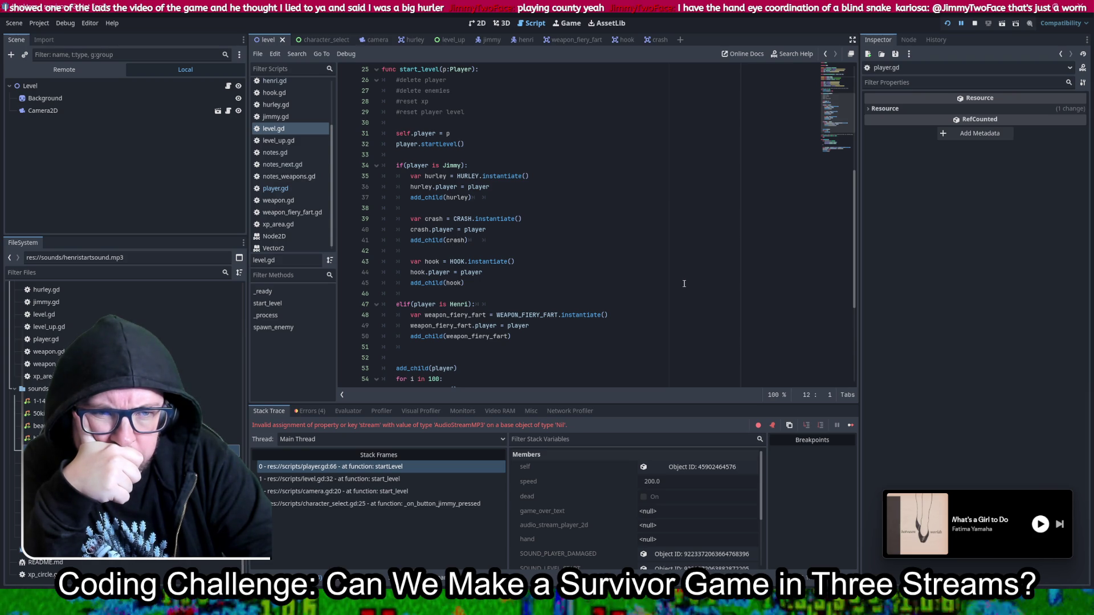
{"action": "scroll", "coordinate": [683, 283], "scroll_direction": "down", "scroll_amount": 3}
{"action": "scroll", "coordinate": [684, 283], "scroll_direction": "up", "scroll_amount": 3}
Step: Put player.startLevel() below add_child(player), then relaunch and play as Jimmy
{"action": "left_click", "coordinate": [490, 141]}
{"action": "scroll", "coordinate": [490, 171], "scroll_direction": "down", "scroll_amount": 3}
{"action": "left_click", "coordinate": [487, 263]}
{"action": "key", "text": "Return"}
{"action": "type", "text": "player.startLevel()"}
{"action": "left_click", "coordinate": [946, 24]}
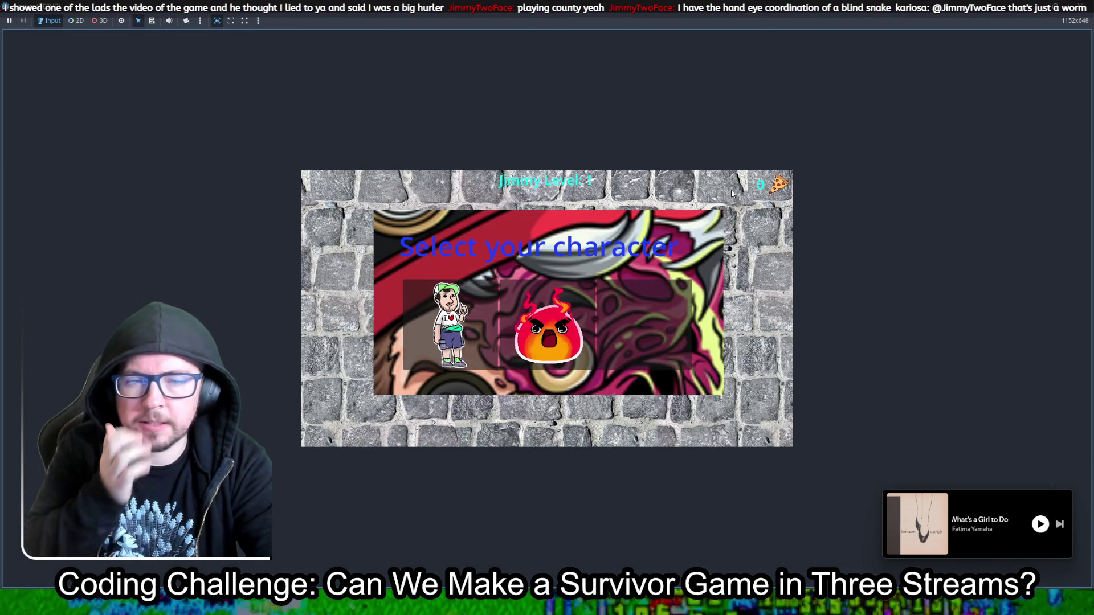
{"action": "left_click", "coordinate": [448, 313]}
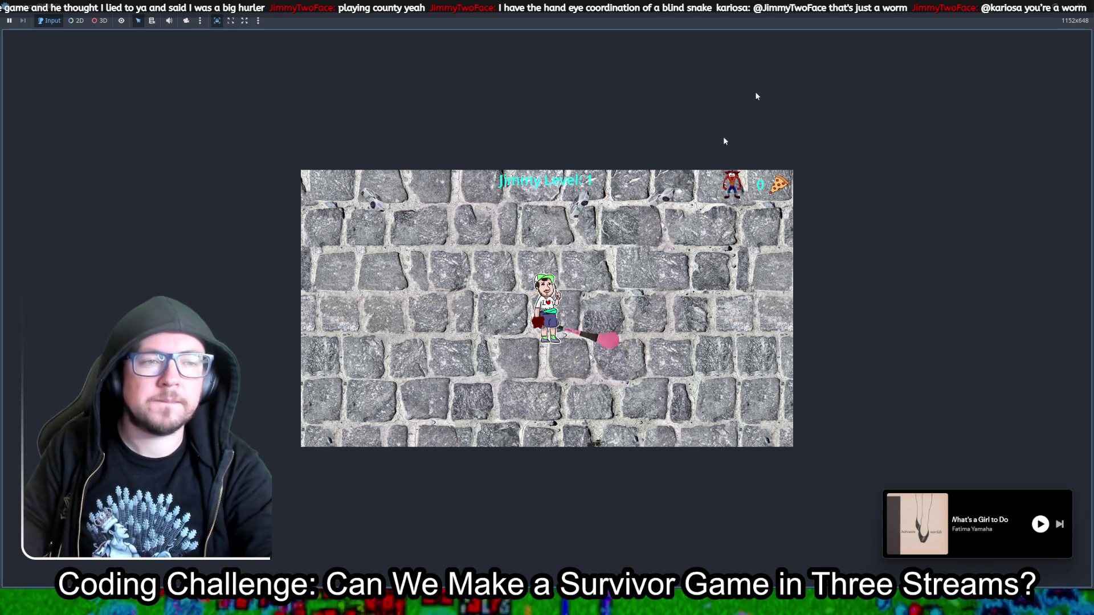
Step: Stop Jimmy's run, relaunch, move the fire character left, then stop again
{"action": "key", "text": "super+Down"}
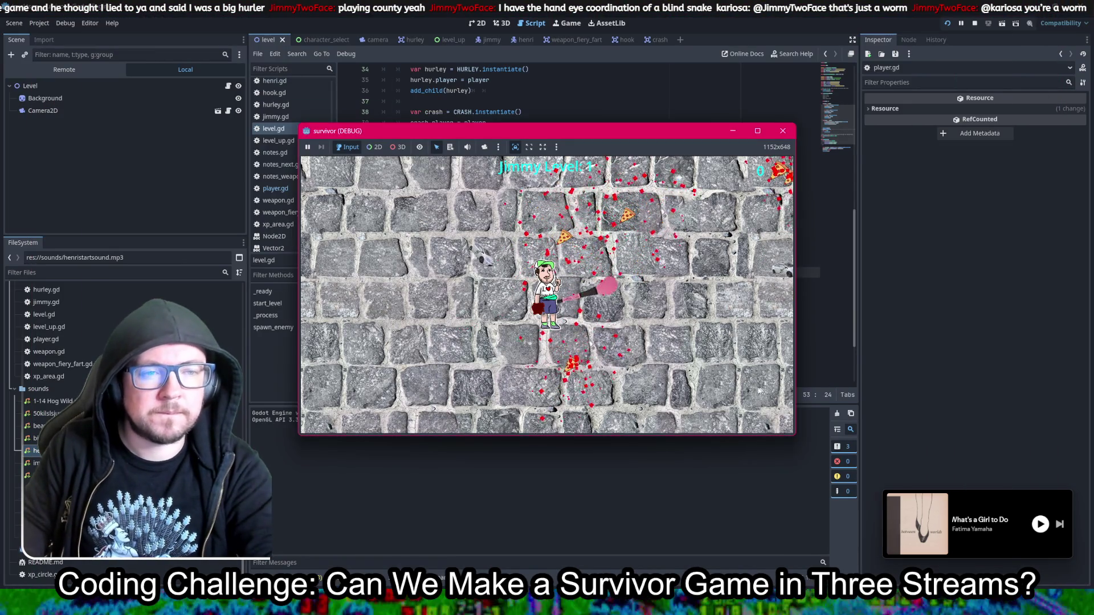
{"action": "left_click", "coordinate": [974, 22]}
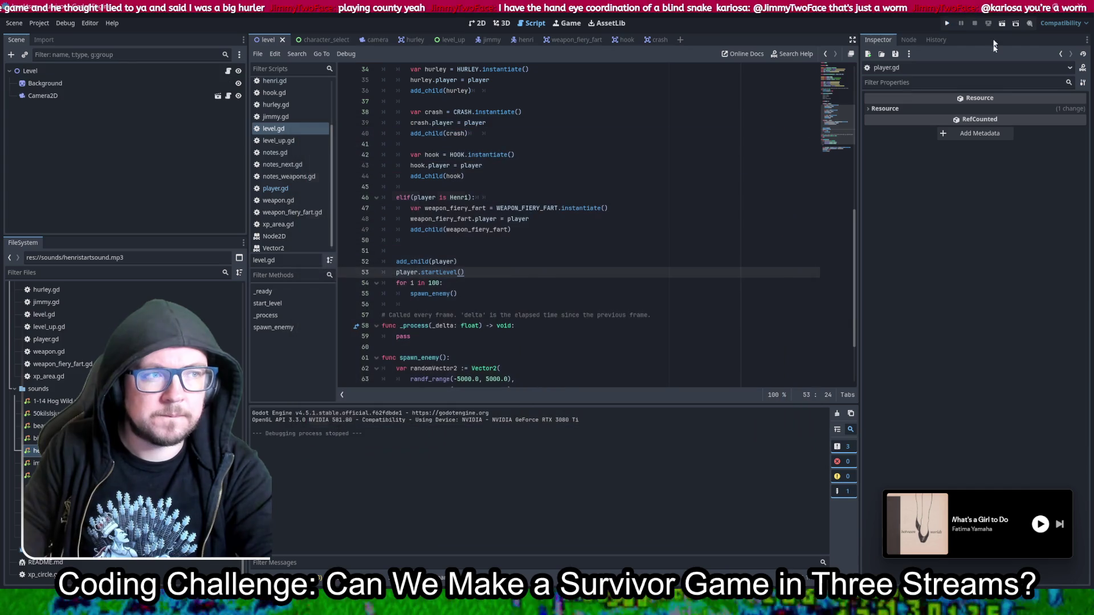
{"action": "left_click", "coordinate": [945, 23]}
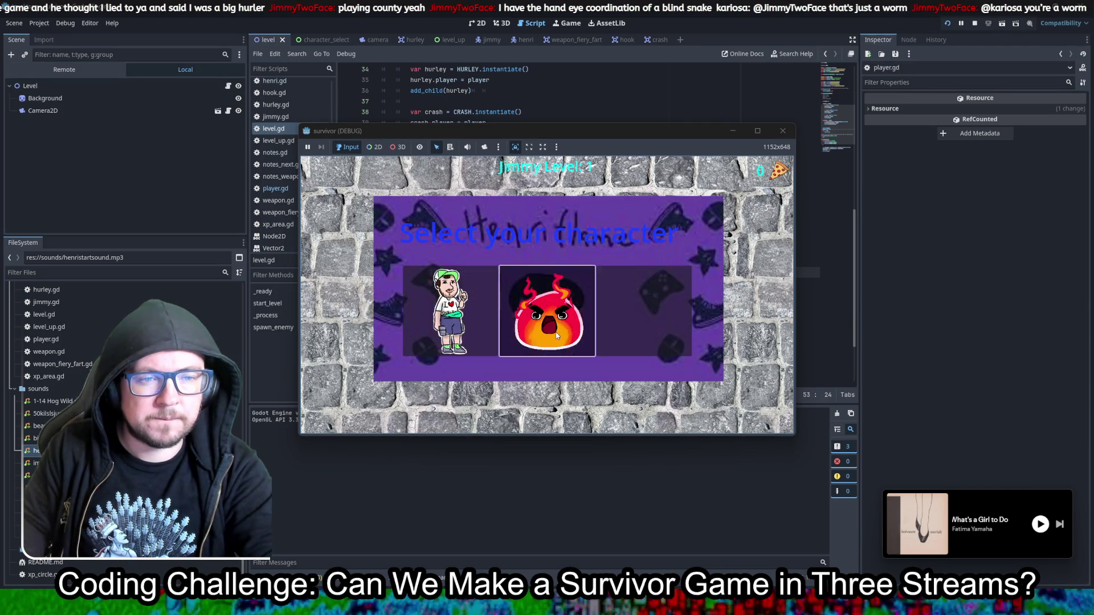
{"action": "key", "text": "Left"}
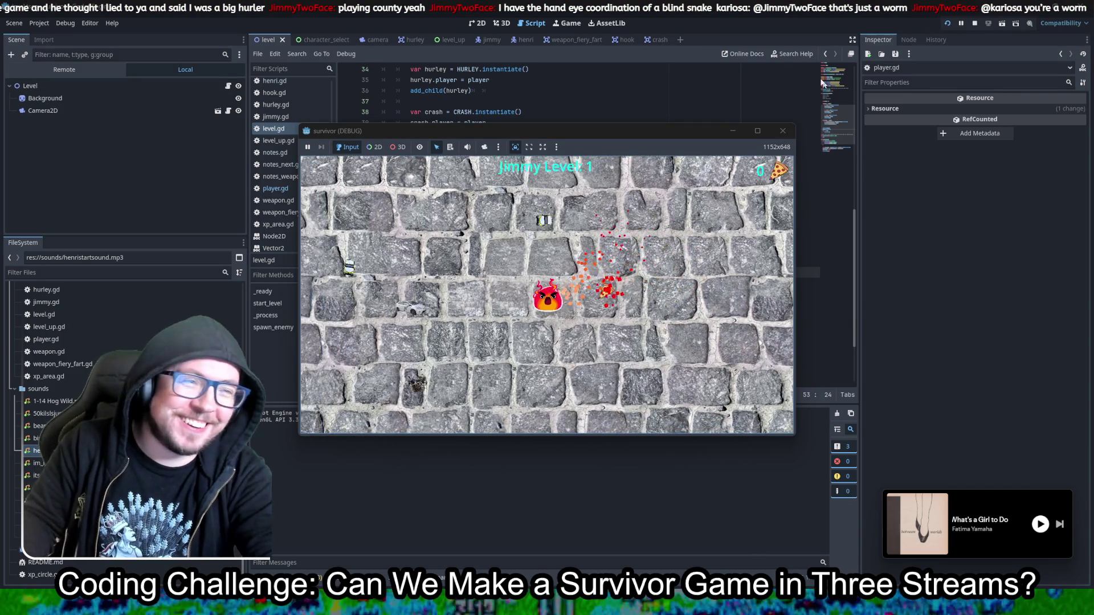
{"action": "left_click", "coordinate": [781, 131]}
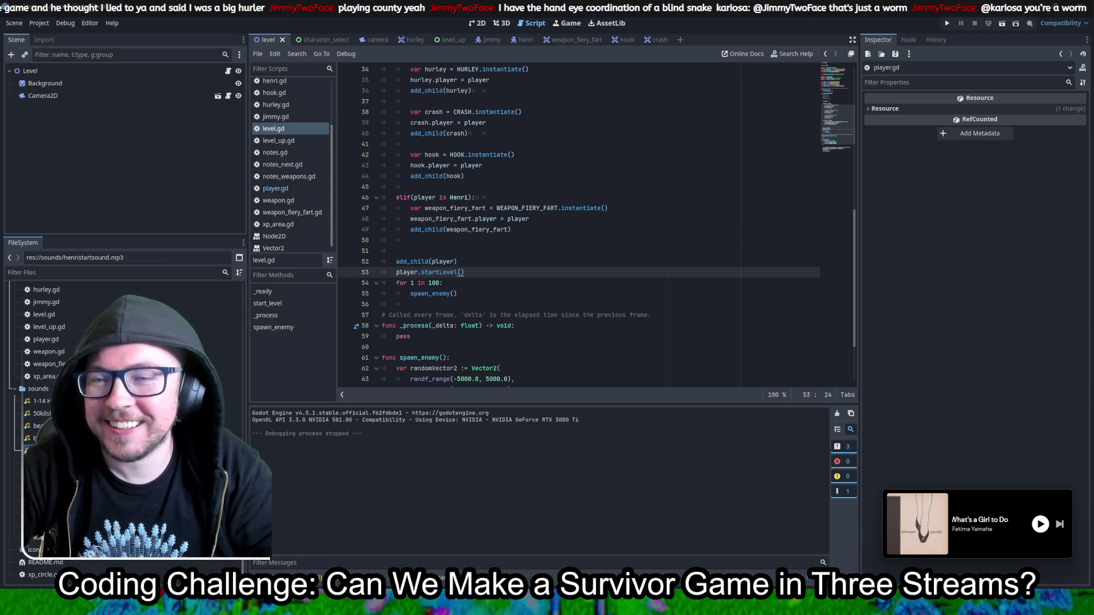
Step: Relaunch and steer with the arrow keys collecting pizzas until Jimmy Level Up appears, then close
{"action": "left_click", "coordinate": [947, 23]}
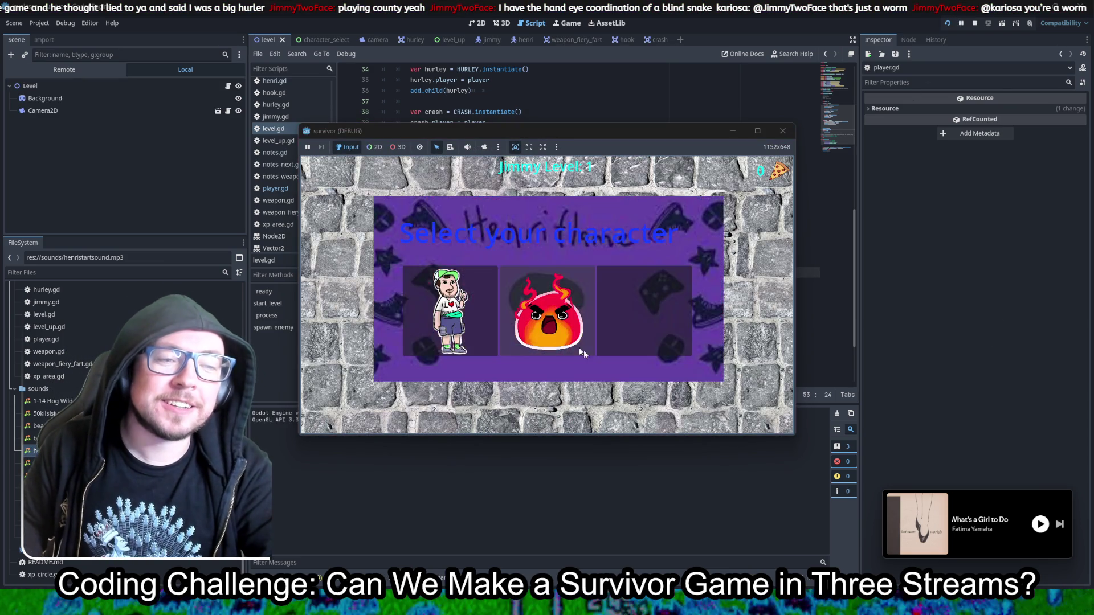
{"action": "key", "text": "Left"}
{"action": "key", "text": "Up"}
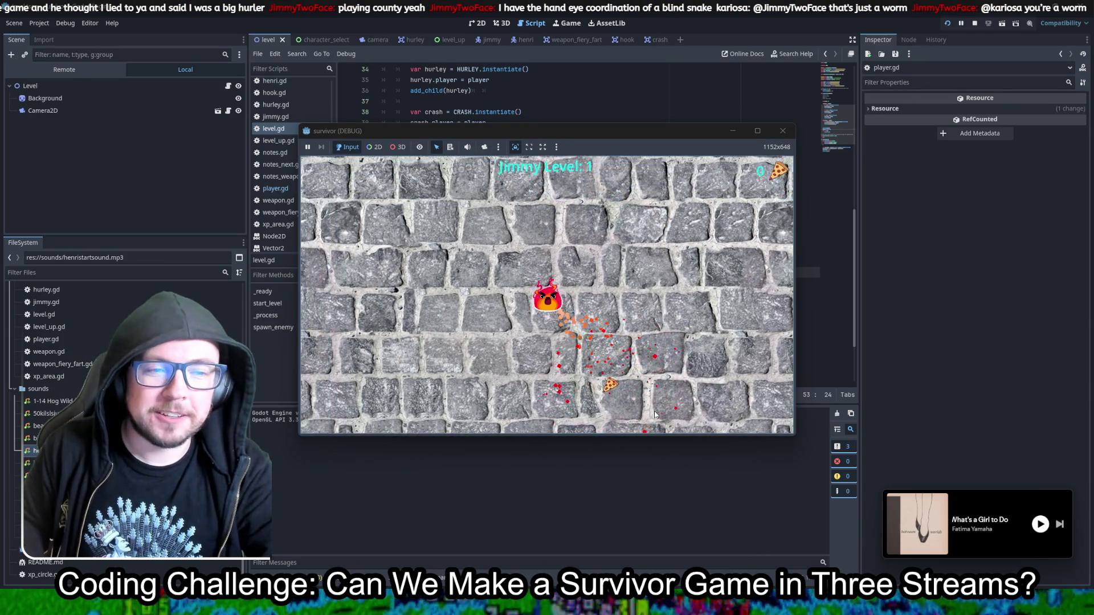
{"action": "key", "text": "Down"}
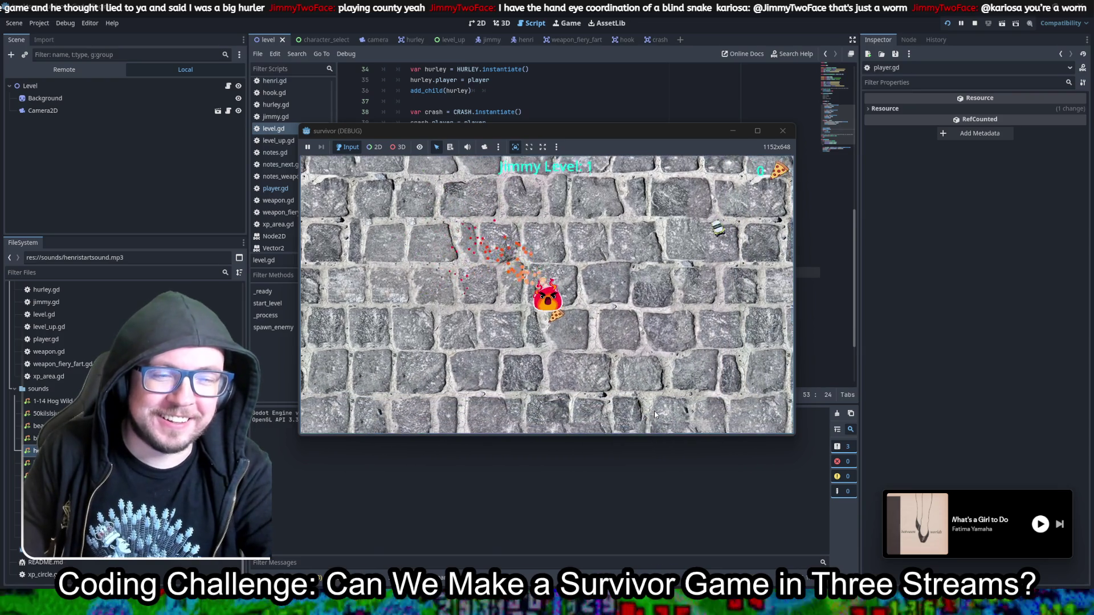
{"action": "key", "text": "Down"}
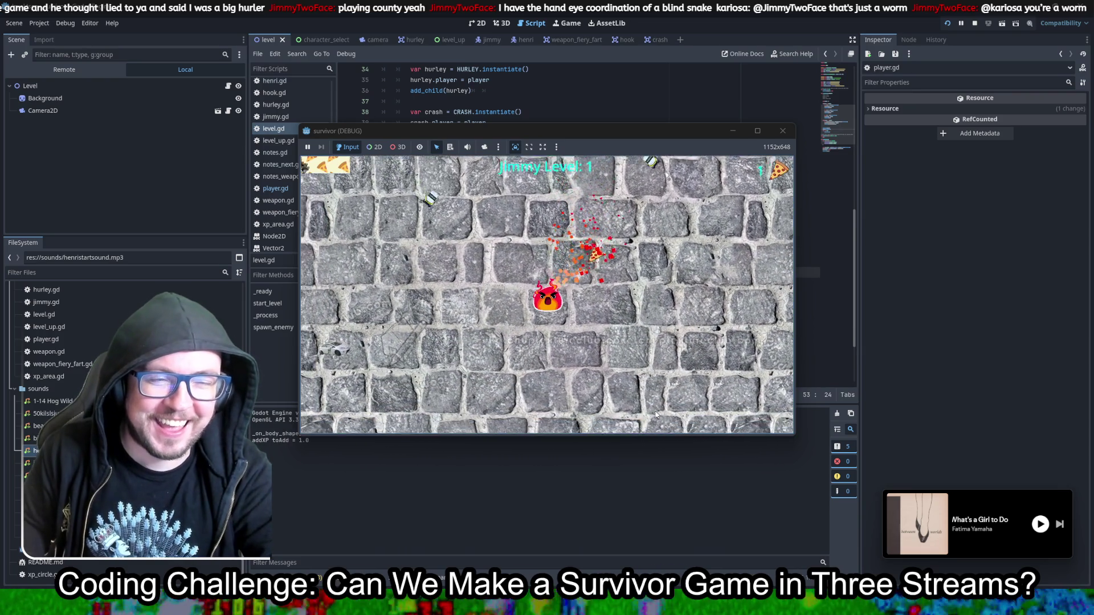
{"action": "key", "text": "Down"}
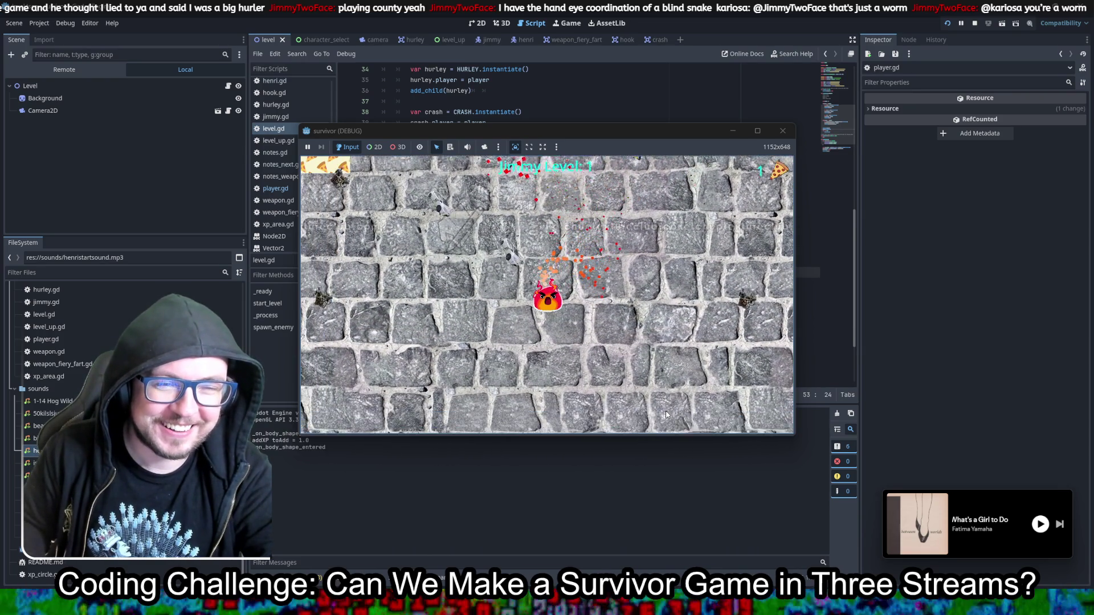
{"action": "key", "text": "Right"}
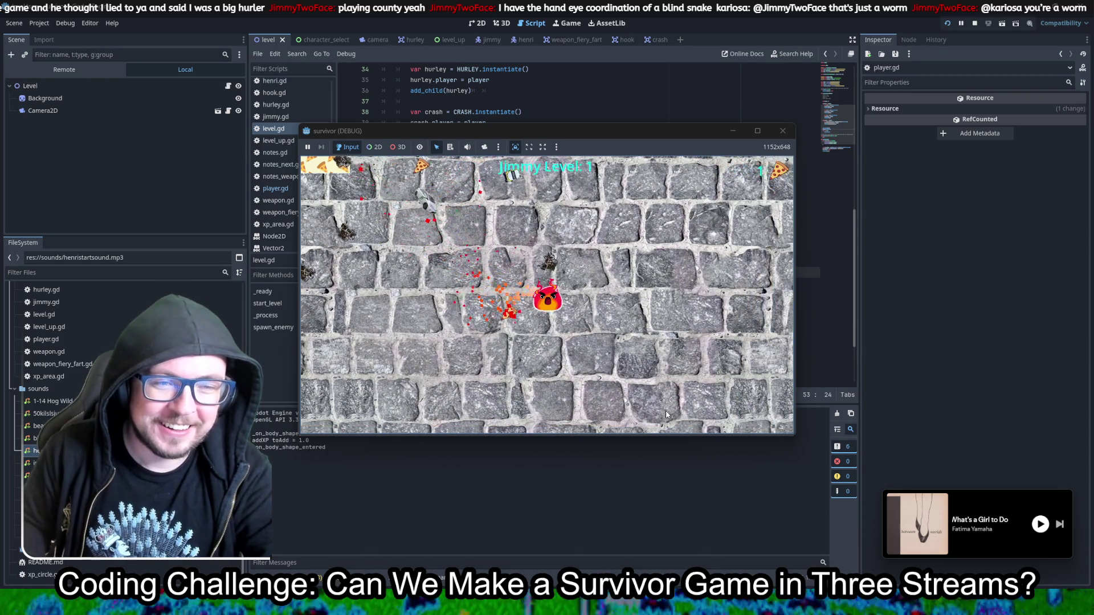
{"action": "key", "text": "Up"}
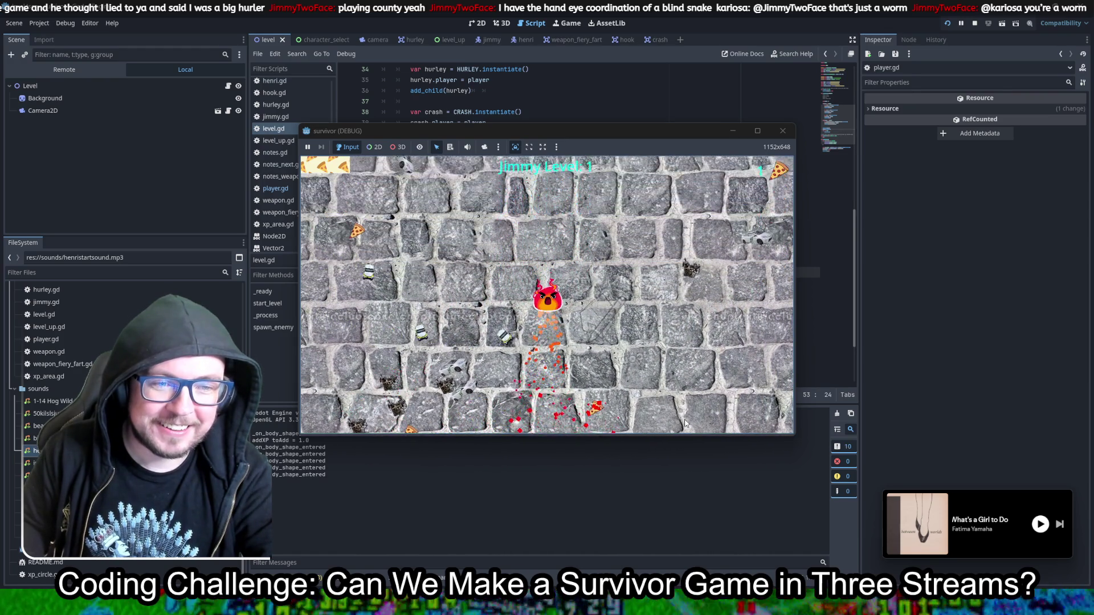
{"action": "key", "text": "Left"}
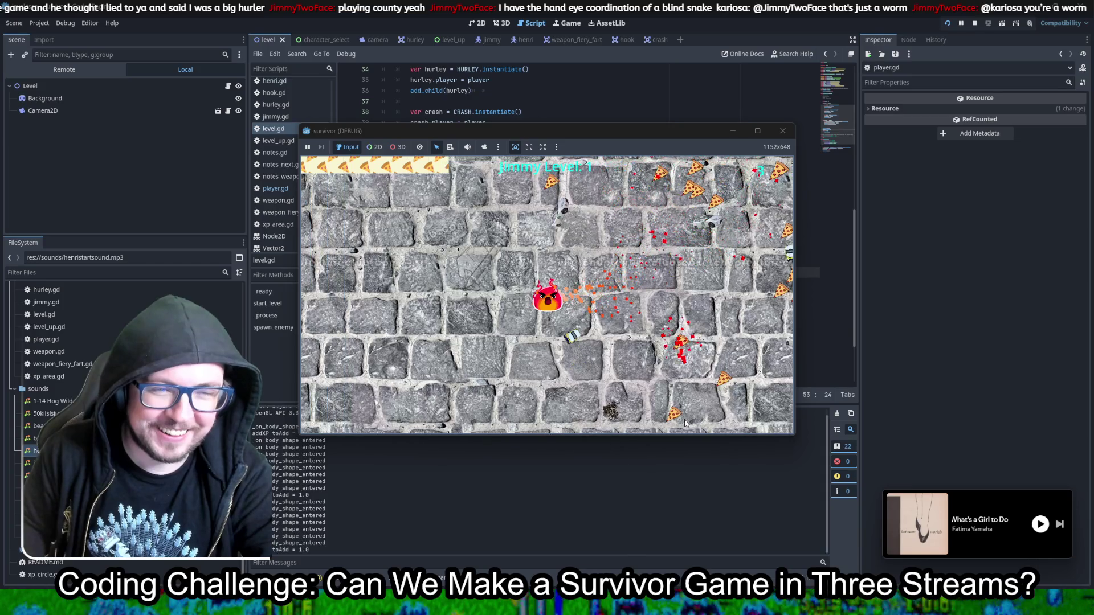
{"action": "key", "text": "Down"}
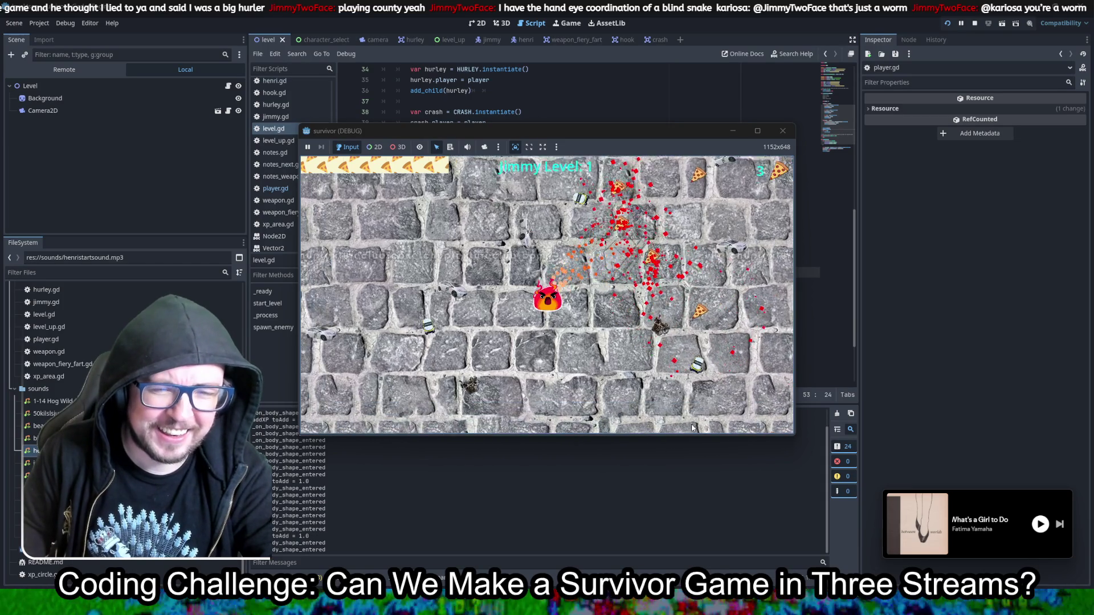
{"action": "key", "text": "Left"}
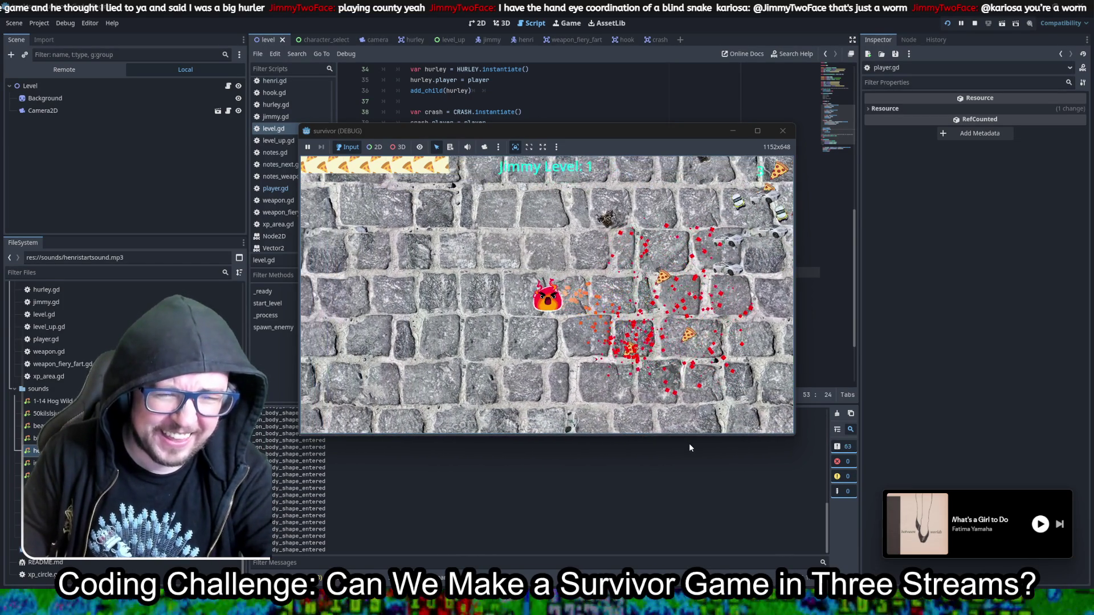
{"action": "key", "text": "Right"}
{"action": "key", "text": "Right"}
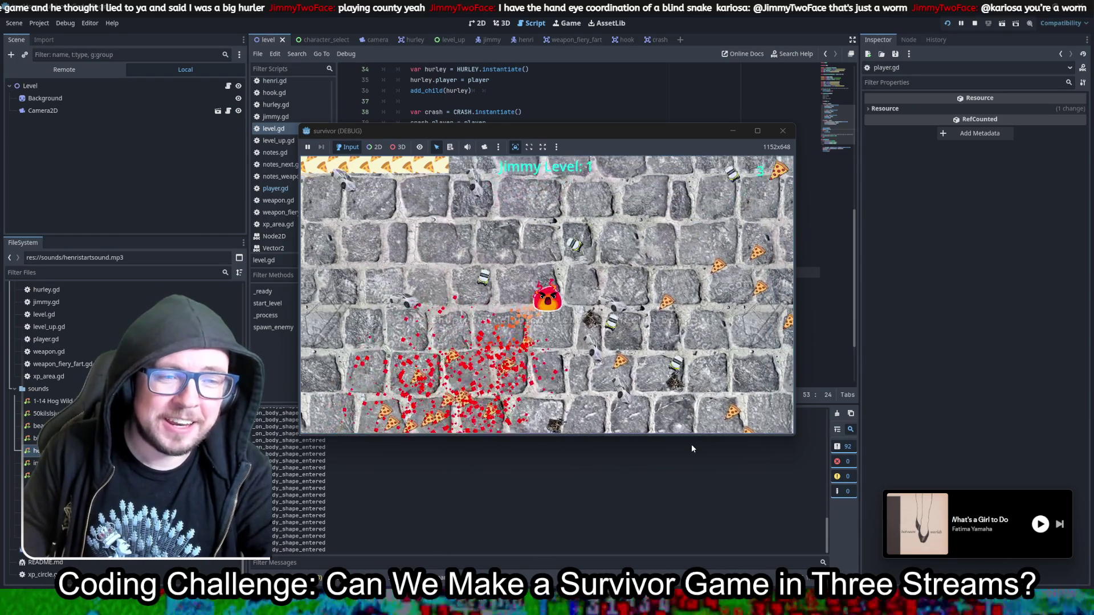
{"action": "key", "text": "Right"}
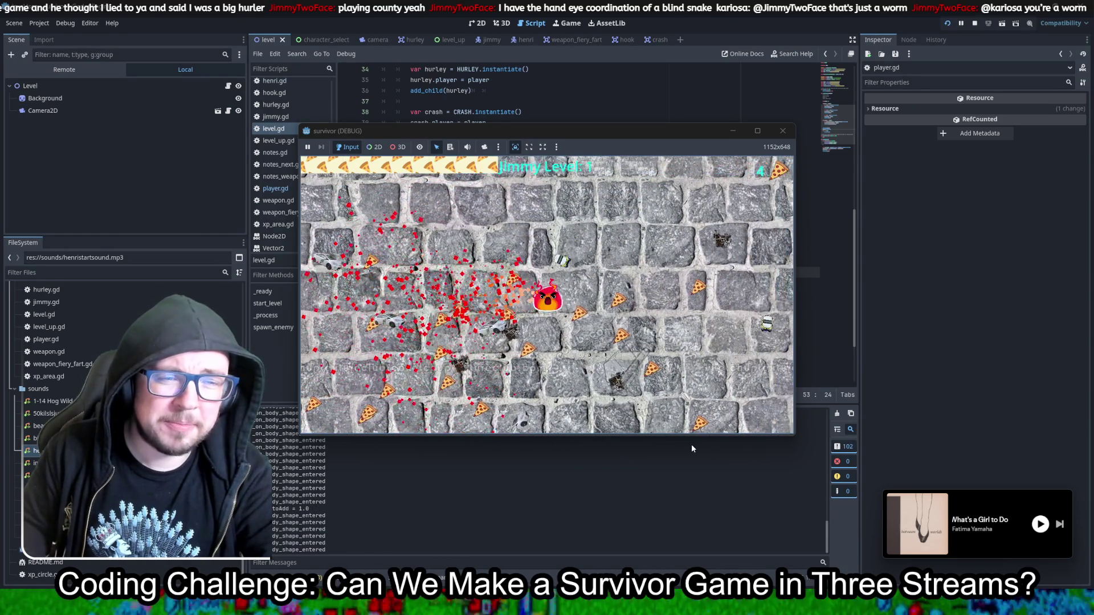
{"action": "key", "text": "Right"}
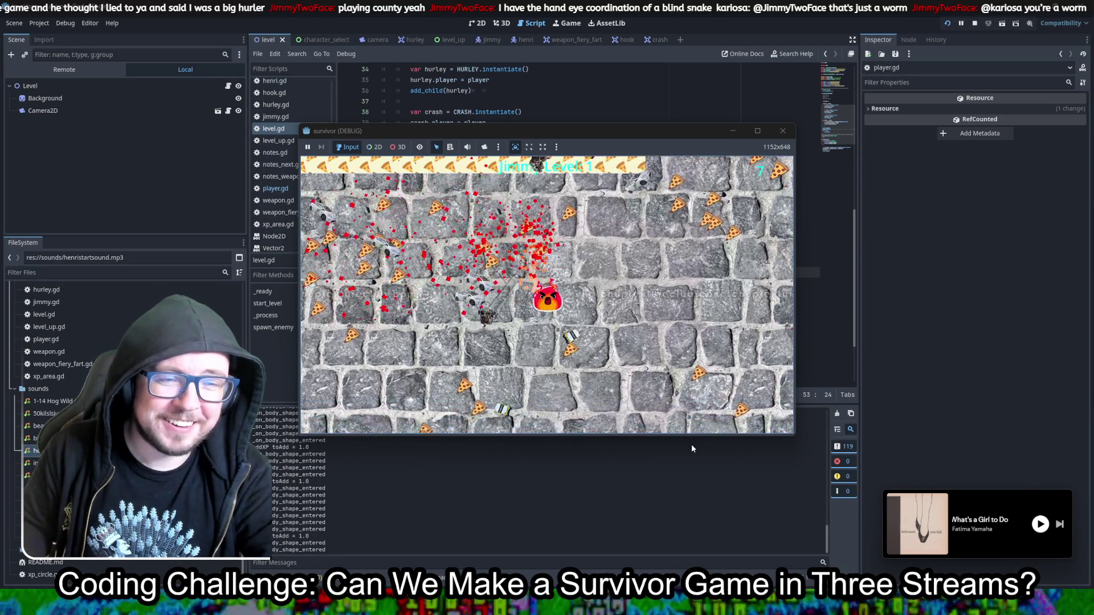
{"action": "key", "text": "Down"}
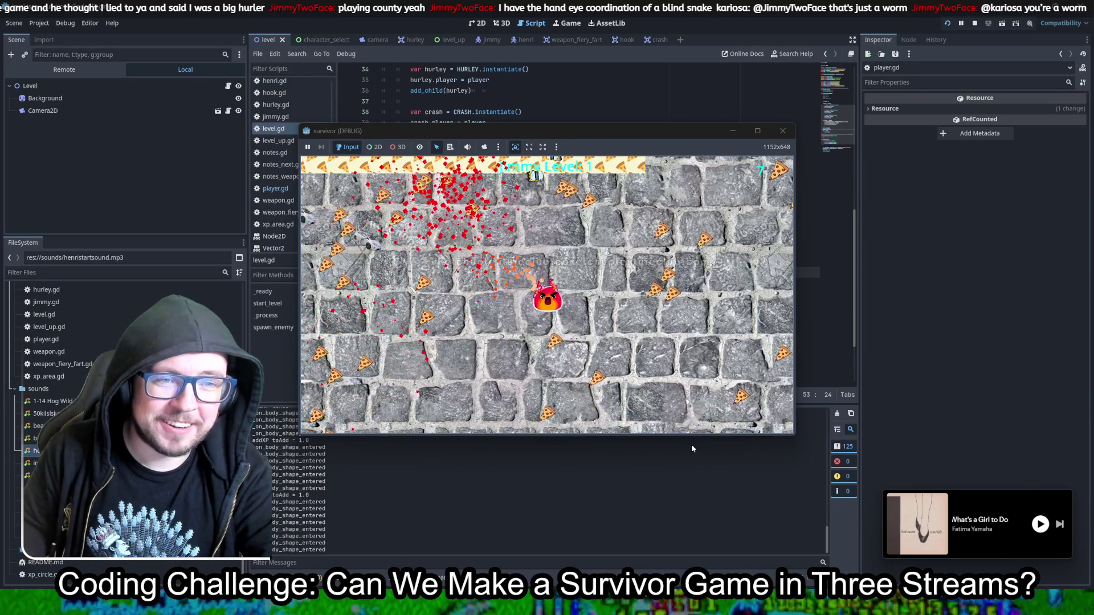
{"action": "key", "text": "Left"}
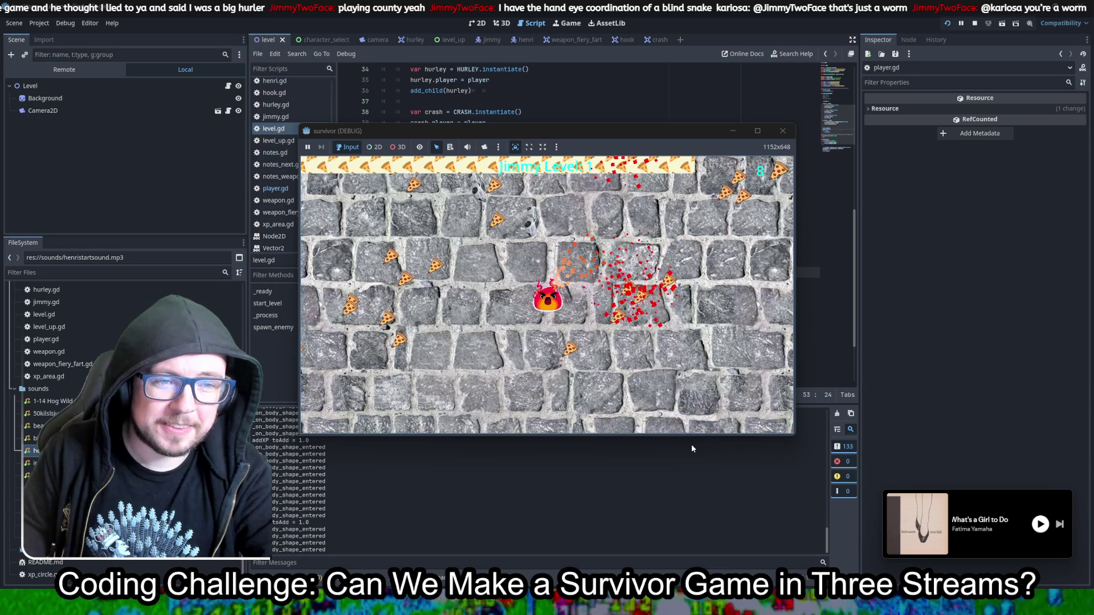
{"action": "key", "text": "Up"}
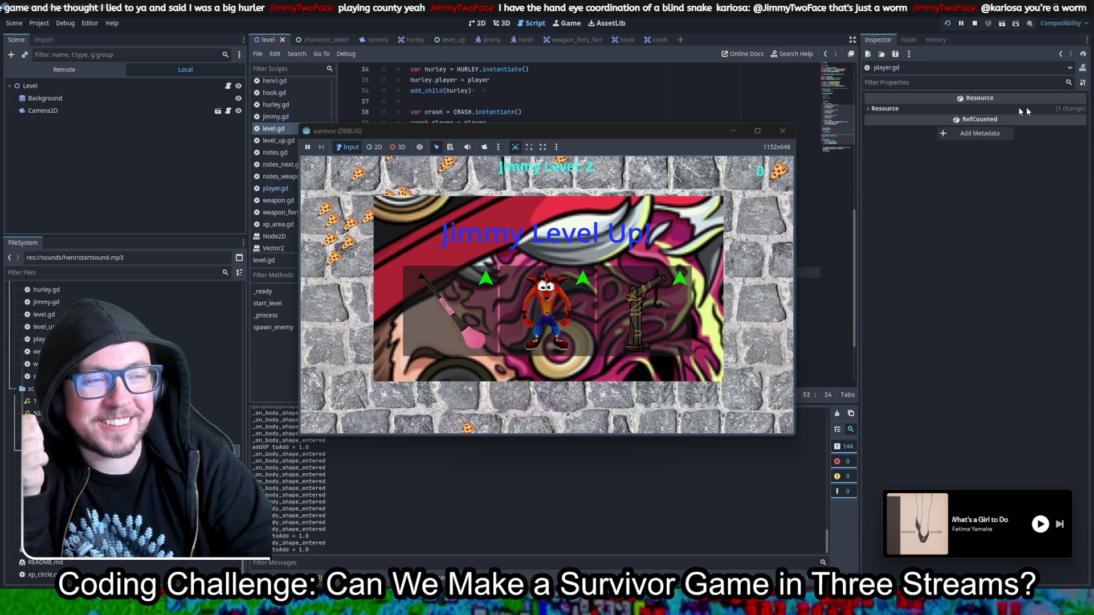
{"action": "left_click", "coordinate": [785, 134]}
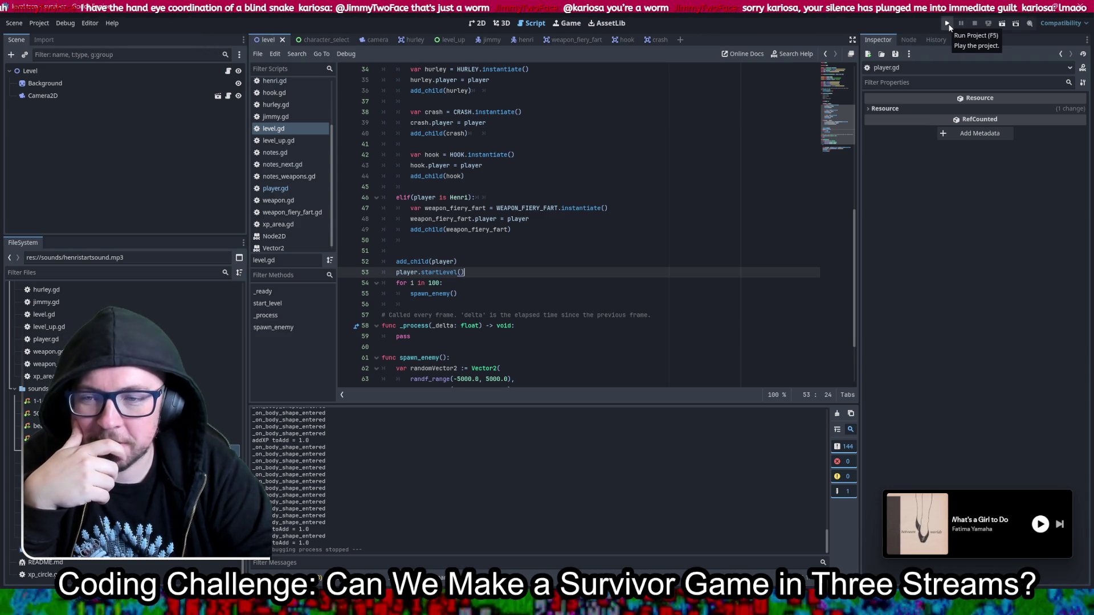
Step: Launch the game, pick the flame character, move briefly with W and A, then stop
{"action": "left_click", "coordinate": [951, 26]}
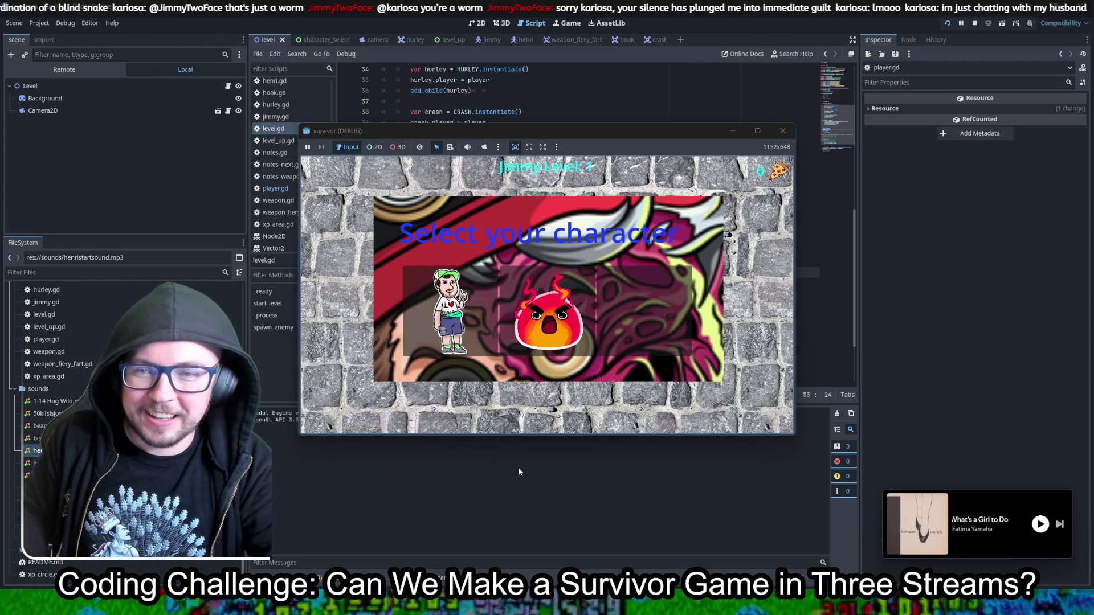
{"action": "left_click", "coordinate": [536, 315]}
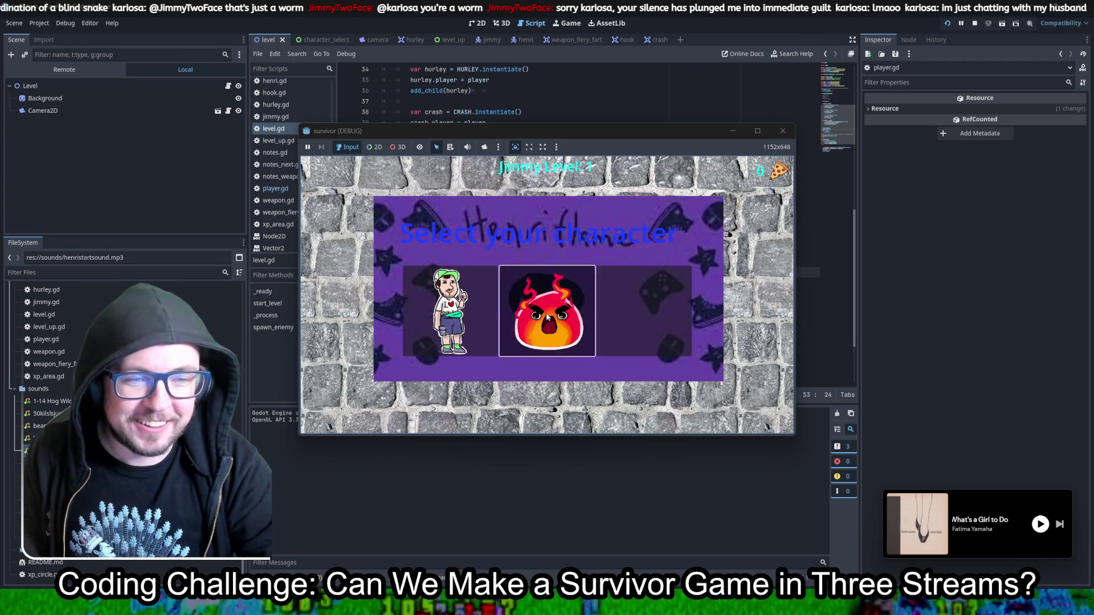
{"action": "key", "text": "w"}
{"action": "key", "text": "a"}
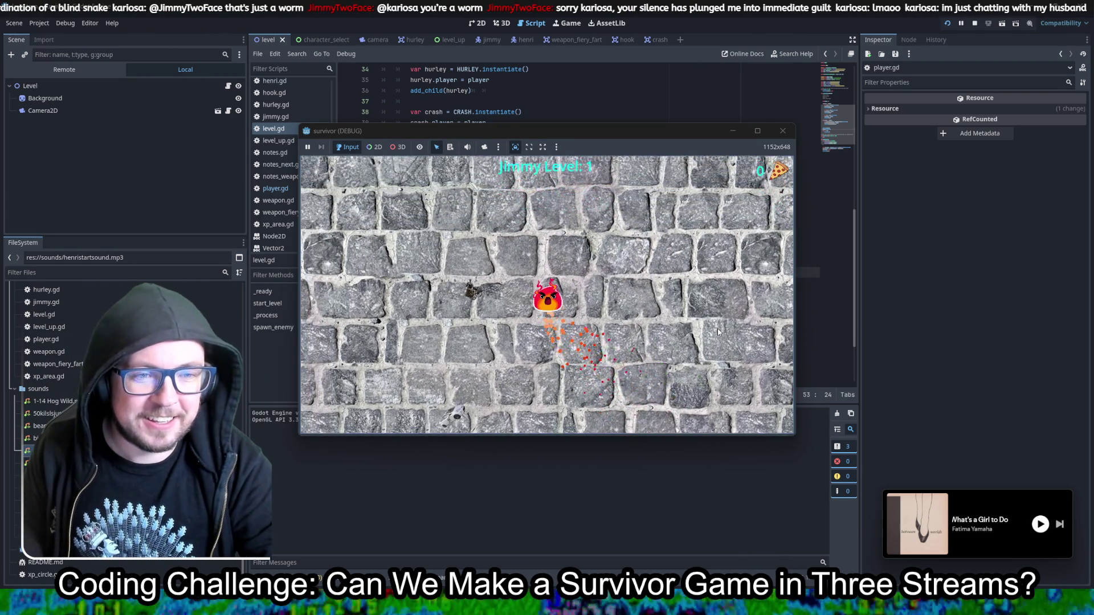
{"action": "left_click", "coordinate": [783, 133]}
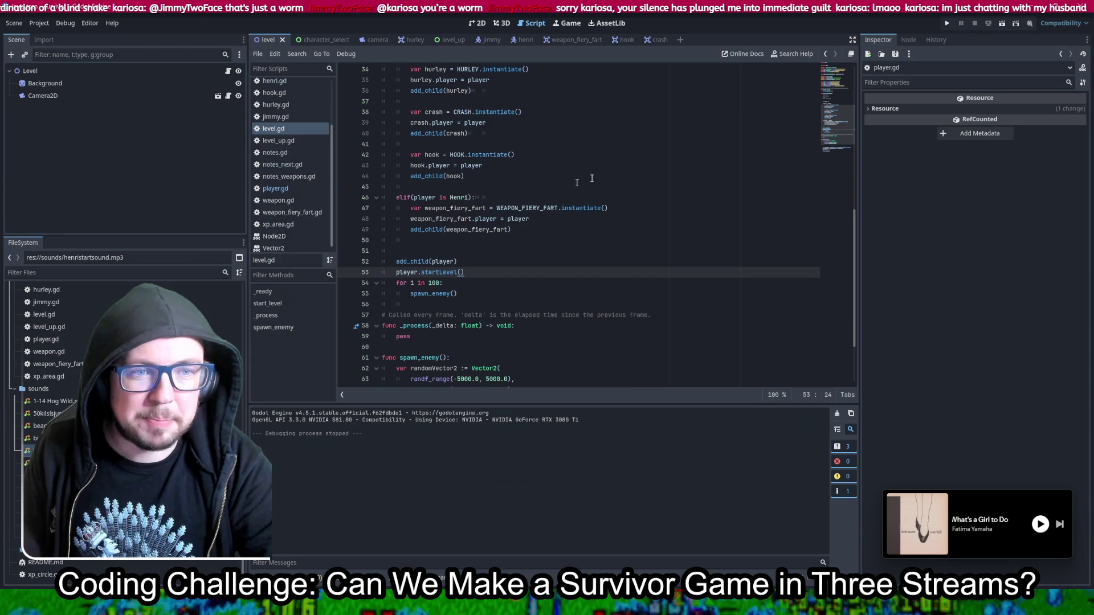
Step: Start a new flame-character run, steering with WASD around the cobblestone arena, then stop
{"action": "left_click", "coordinate": [945, 23]}
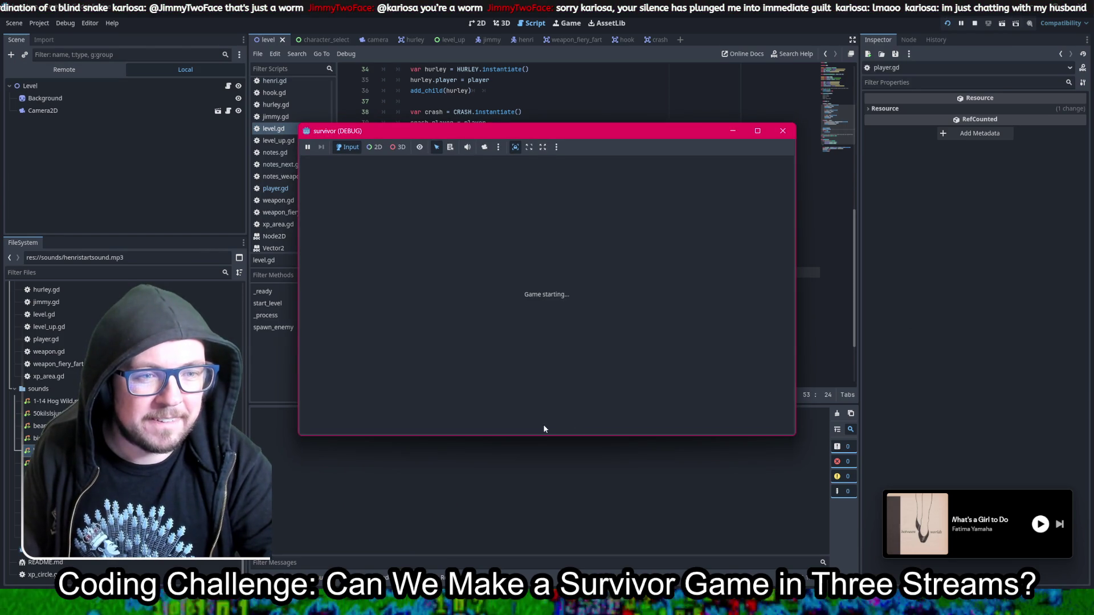
{"action": "left_click", "coordinate": [566, 279]}
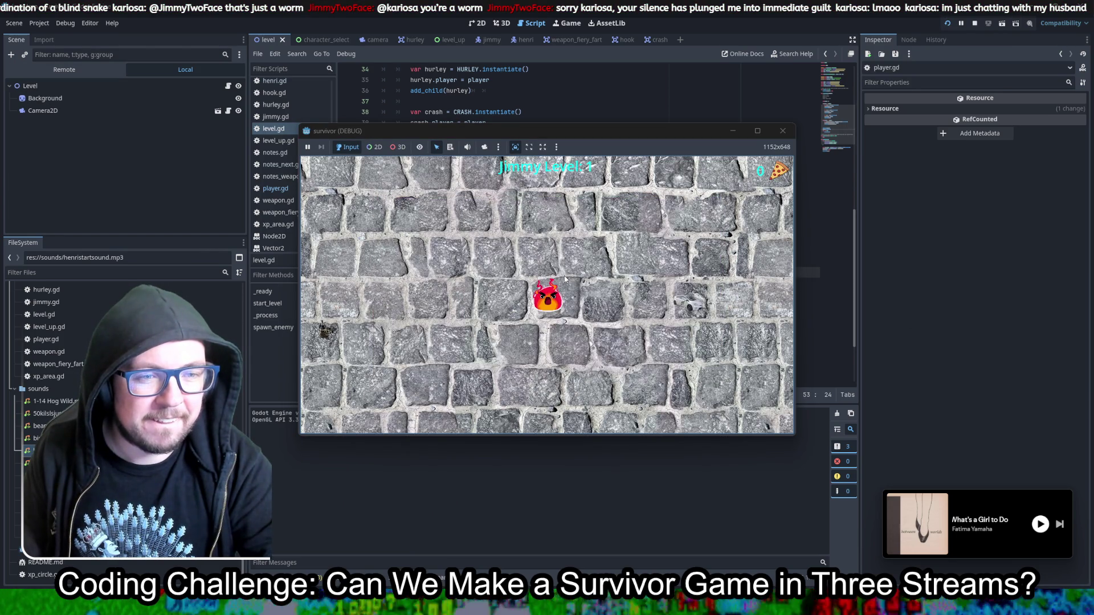
{"action": "key", "text": "w"}
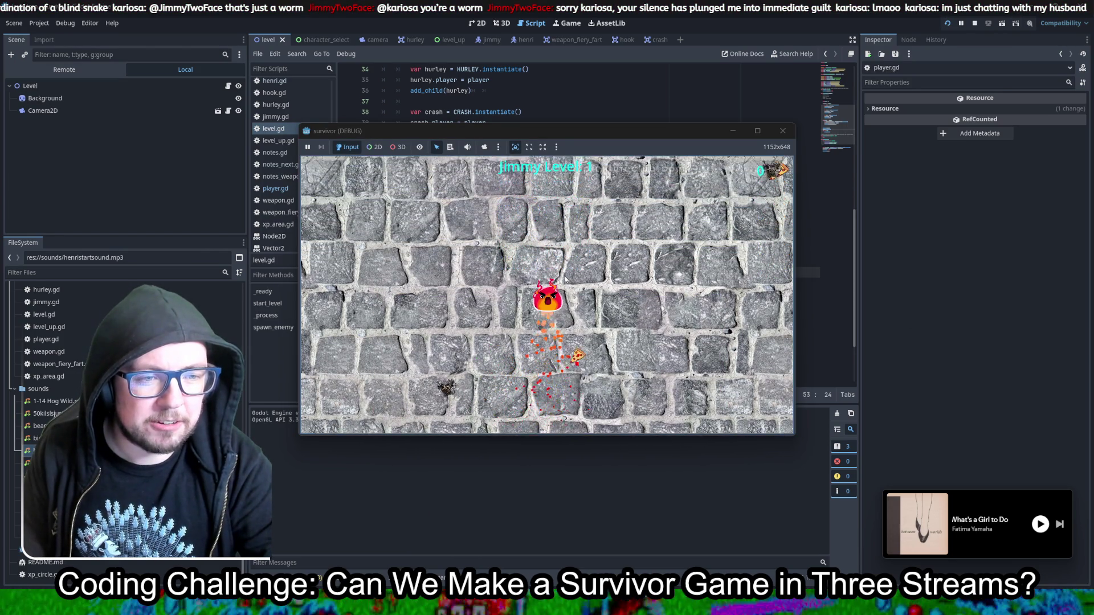
{"action": "key", "text": "a"}
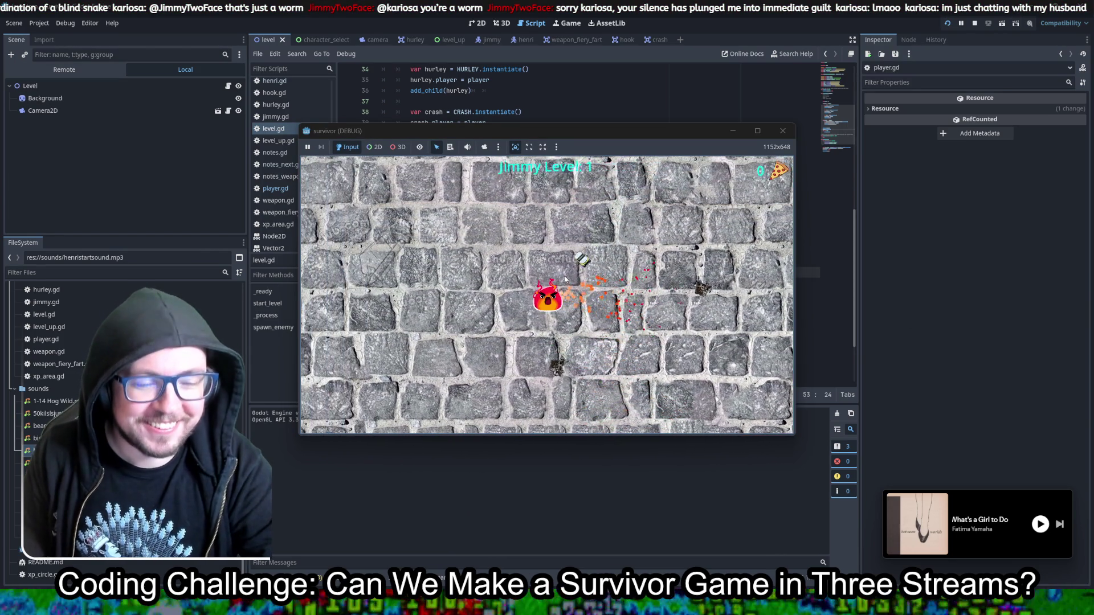
{"action": "key", "text": "a"}
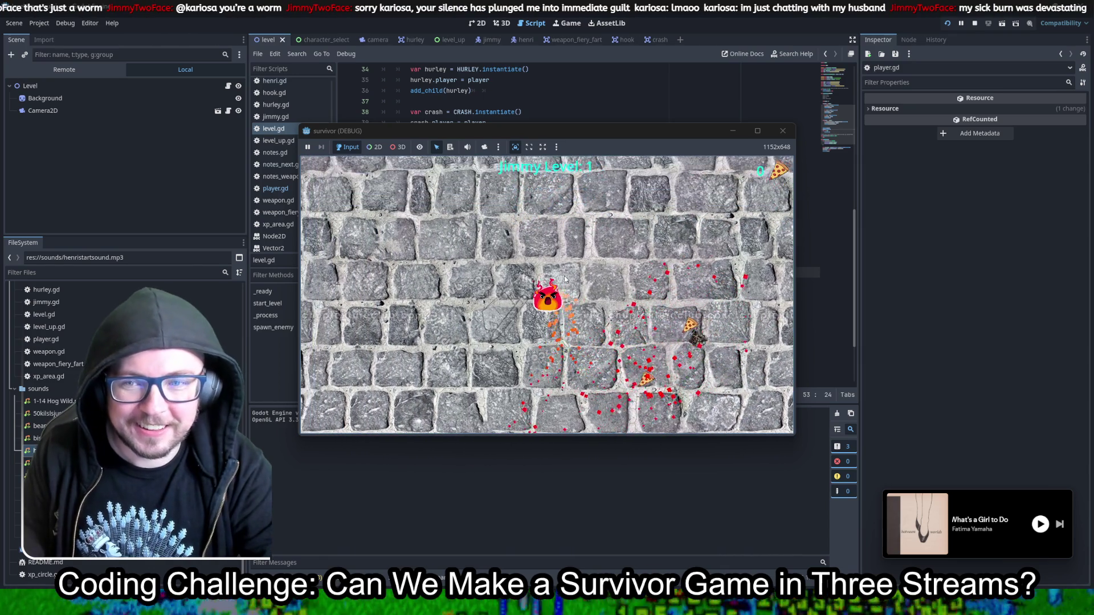
{"action": "key", "text": "s"}
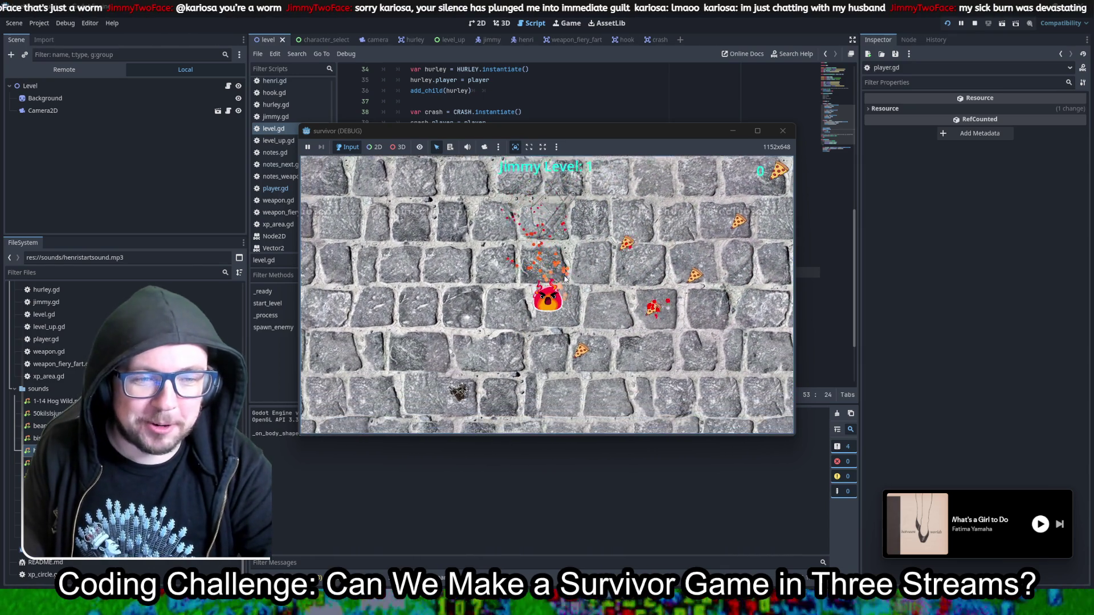
{"action": "key", "text": "d"}
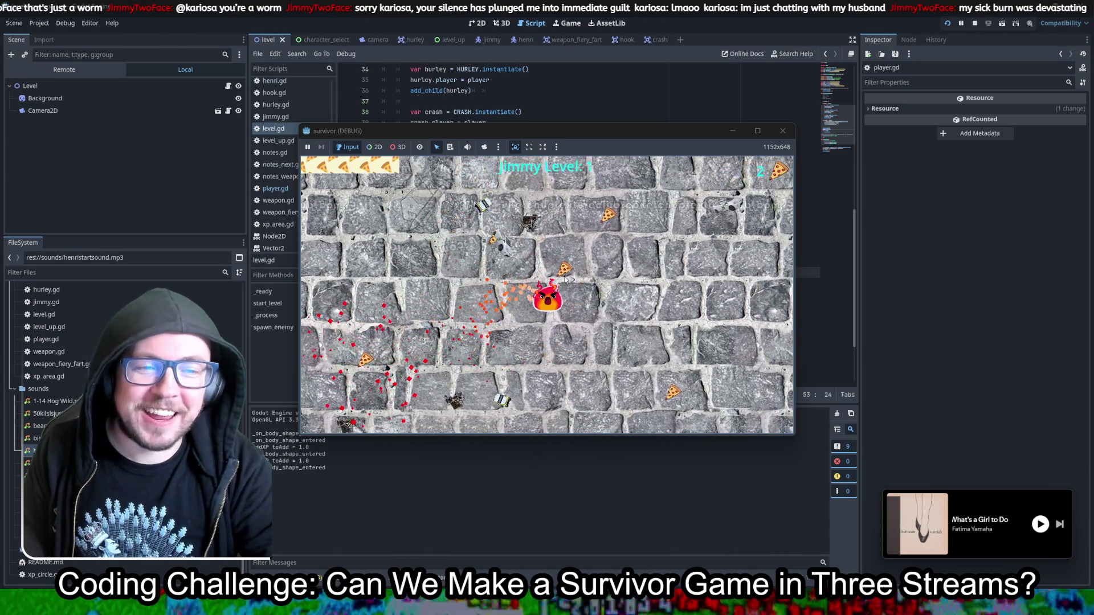
{"action": "key", "text": "s"}
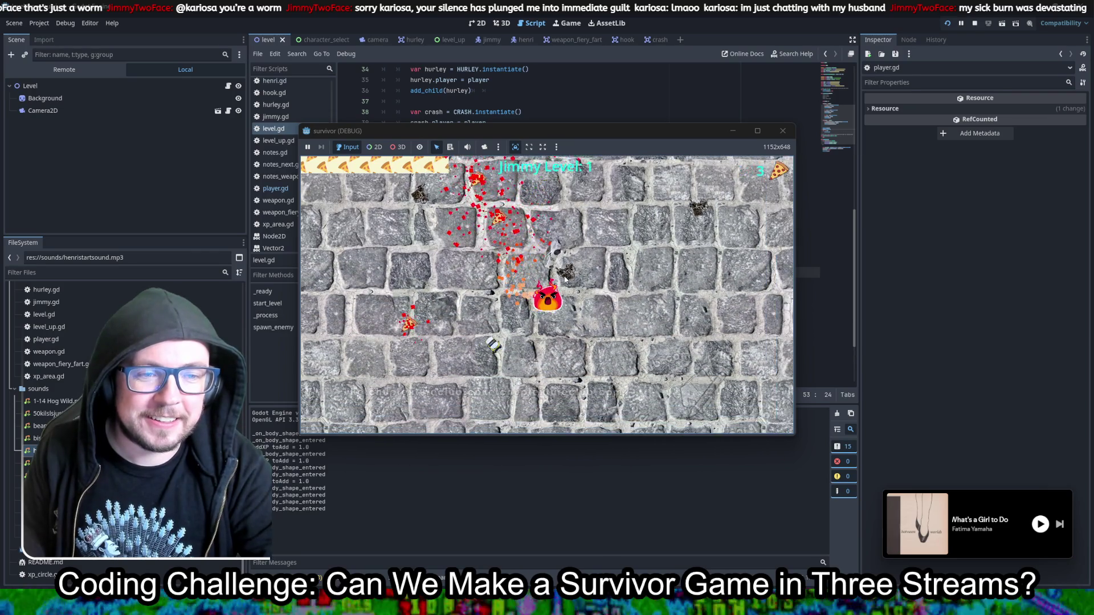
{"action": "key", "text": "d"}
{"action": "key", "text": "w"}
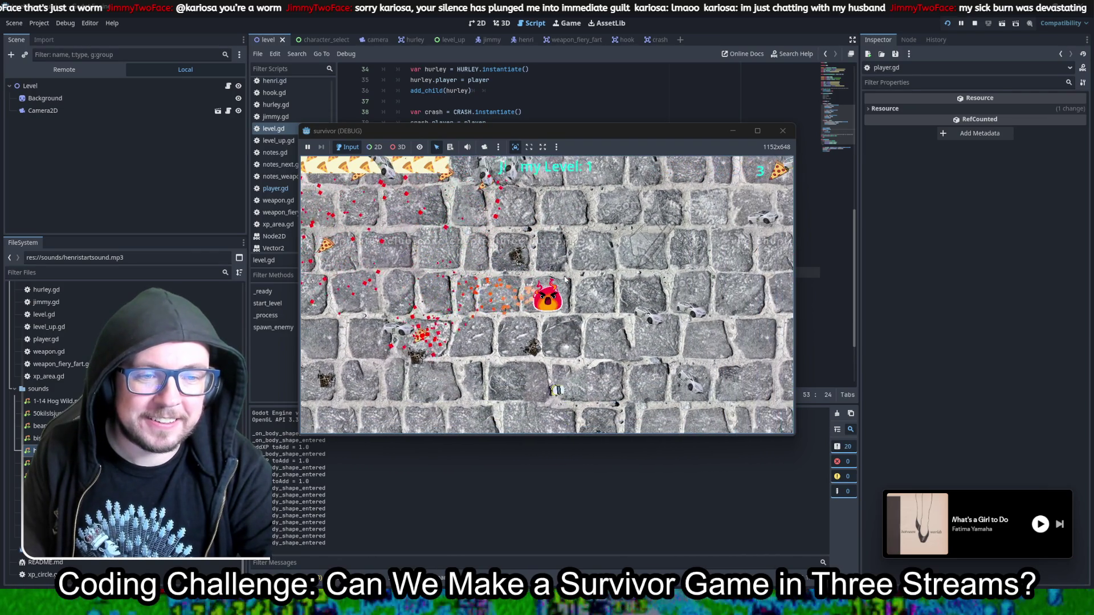
{"action": "key", "text": "a"}
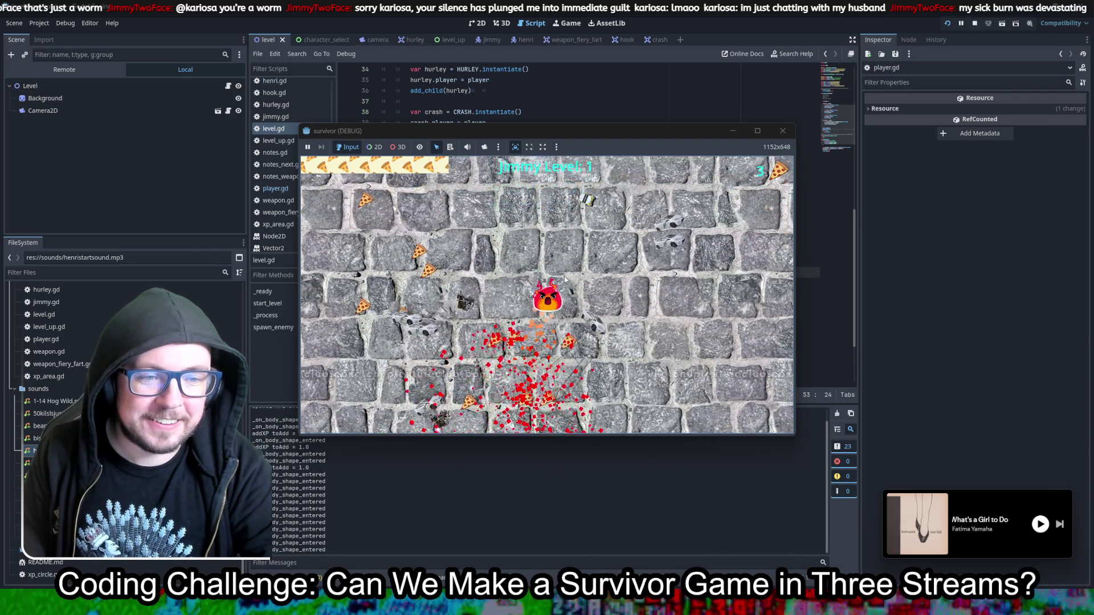
{"action": "key", "text": "w"}
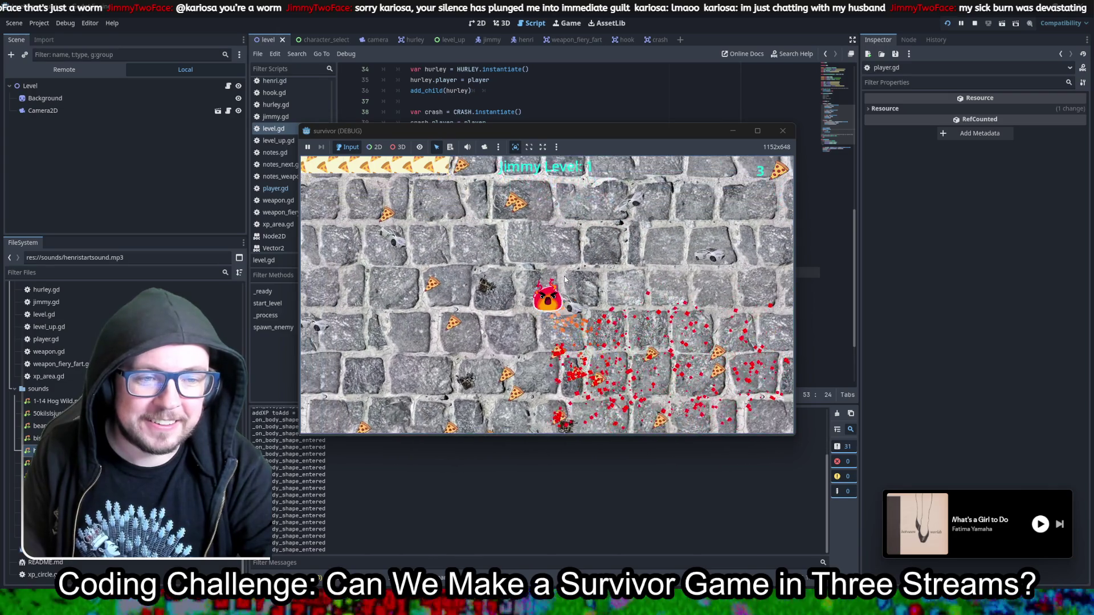
{"action": "key", "text": "a"}
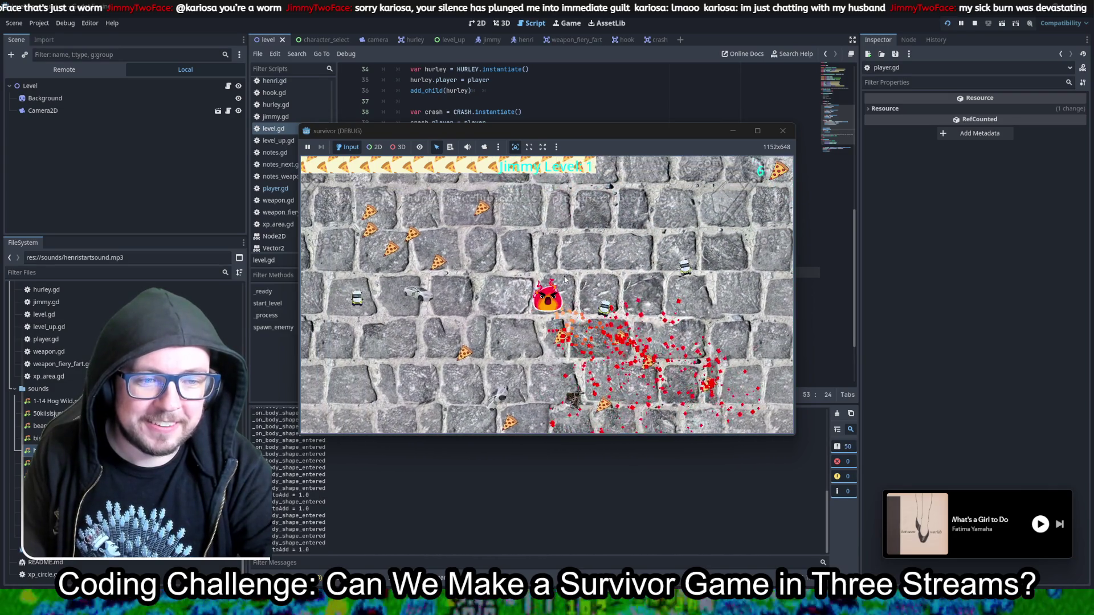
{"action": "key", "text": "s"}
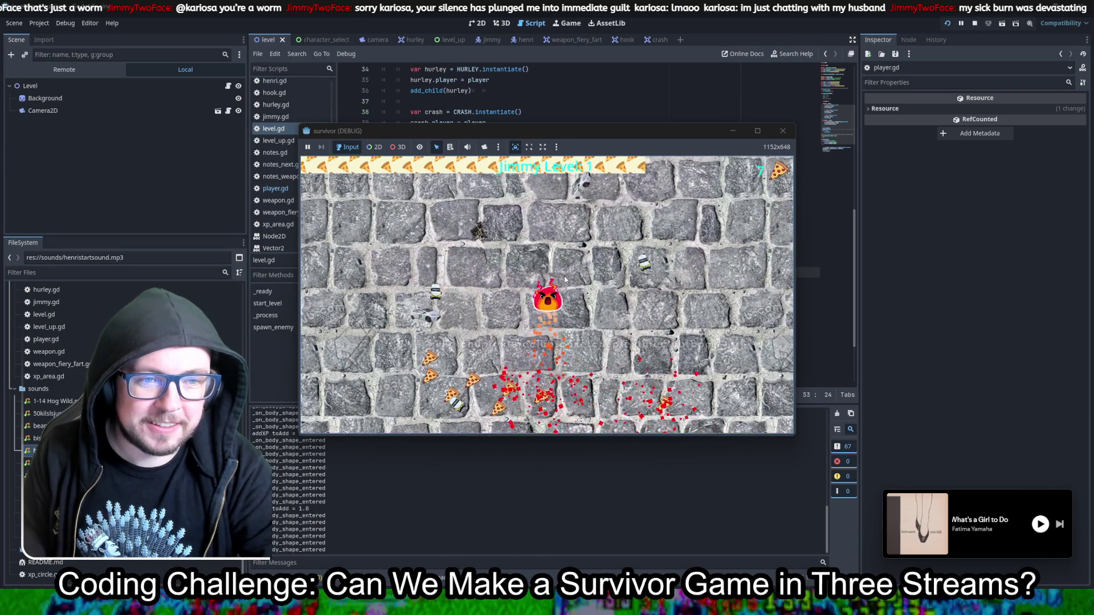
{"action": "key", "text": "w"}
{"action": "key", "text": "d"}
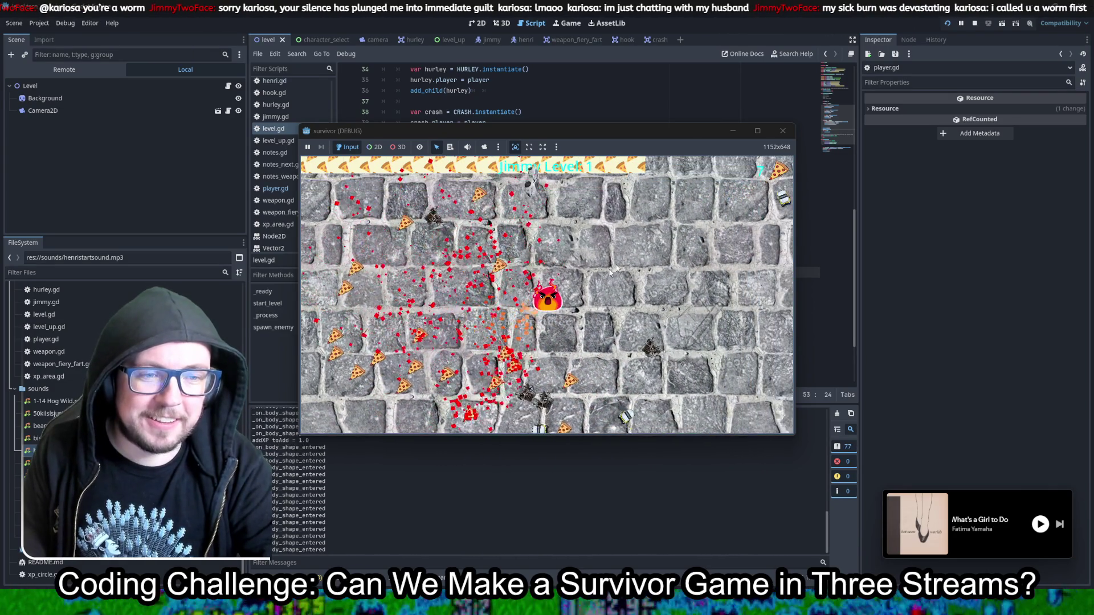
{"action": "left_click", "coordinate": [782, 131]}
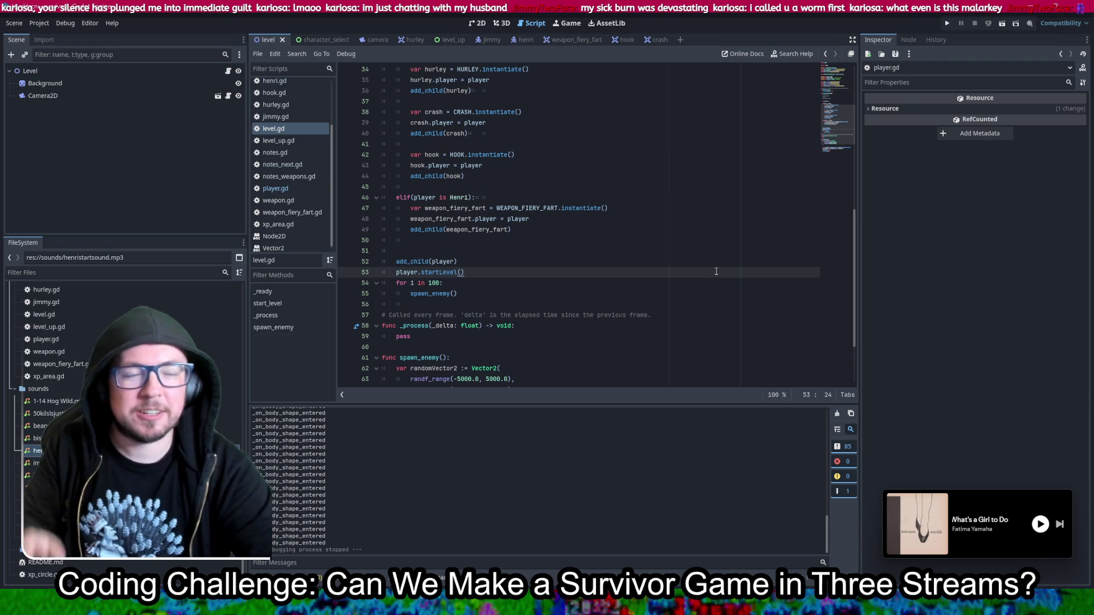
Step: Copy jimmy.gd's line 8 kill-streak preload over SOUND_LEVEL_UP on line 9, then save and run
{"action": "scroll", "coordinate": [710, 264], "scroll_direction": "up", "scroll_amount": 10}
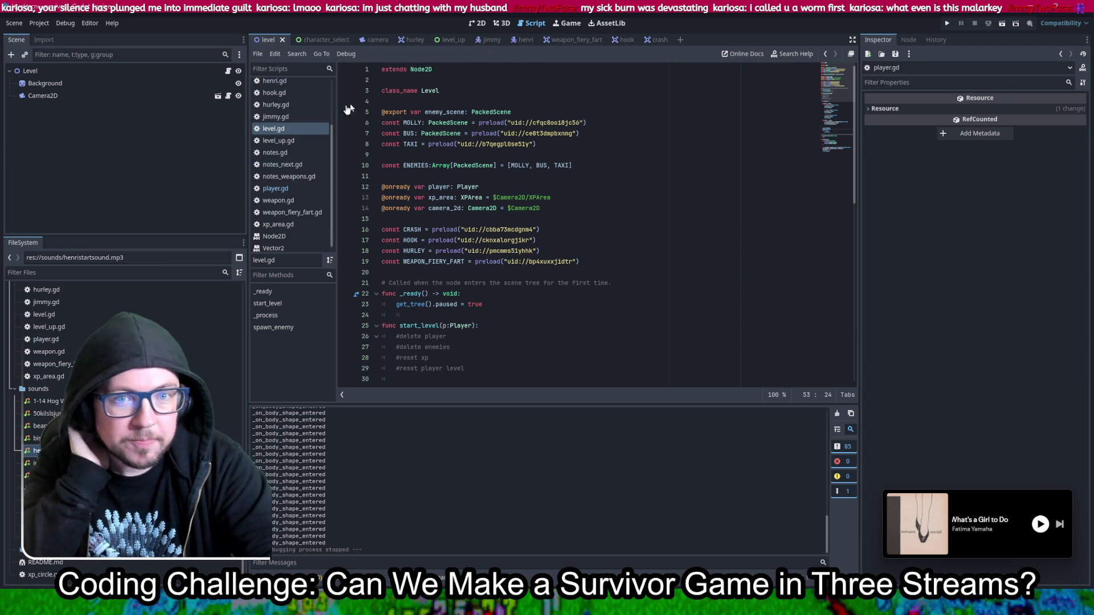
{"action": "left_click", "coordinate": [281, 114]}
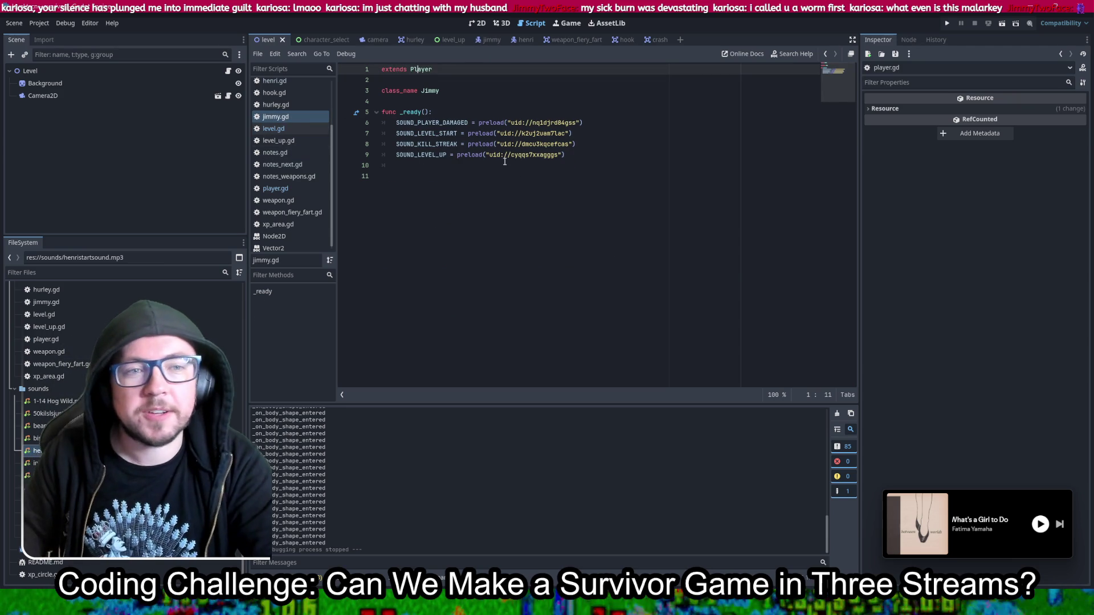
{"action": "left_click_drag", "start_coordinate": [468, 144], "coordinate": [598, 145]}
{"action": "key", "text": "ctrl+c"}
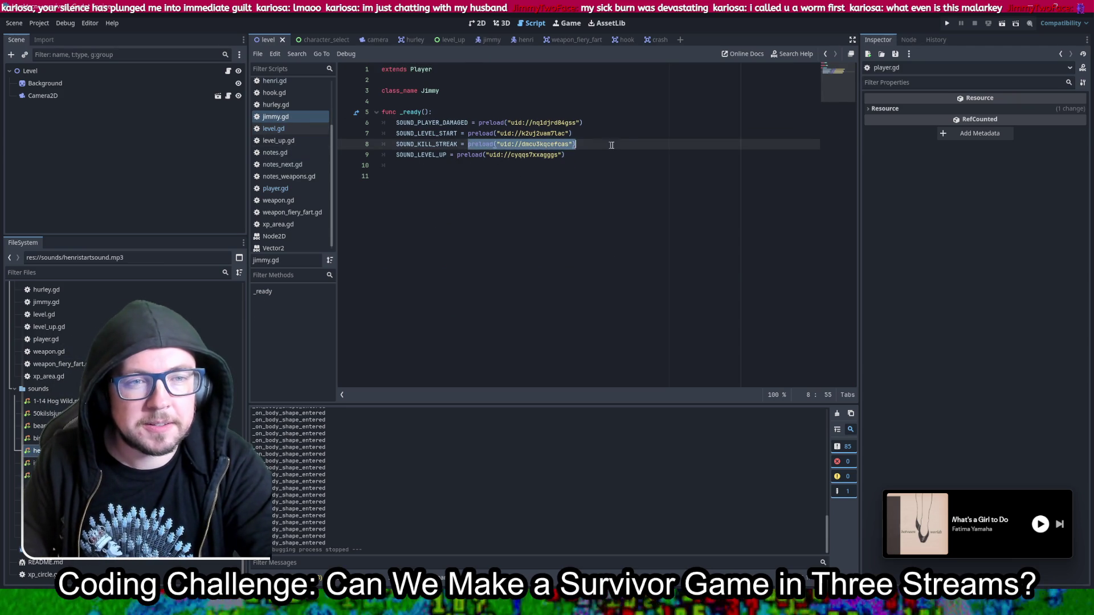
{"action": "left_click", "coordinate": [590, 157]}
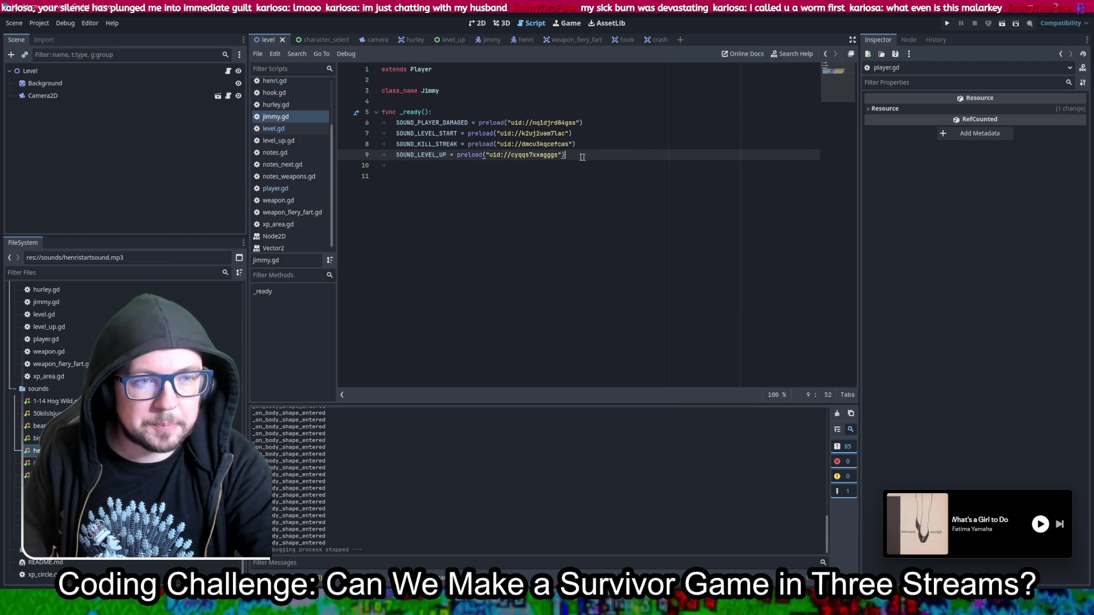
{"action": "key", "text": "ctrl+v"}
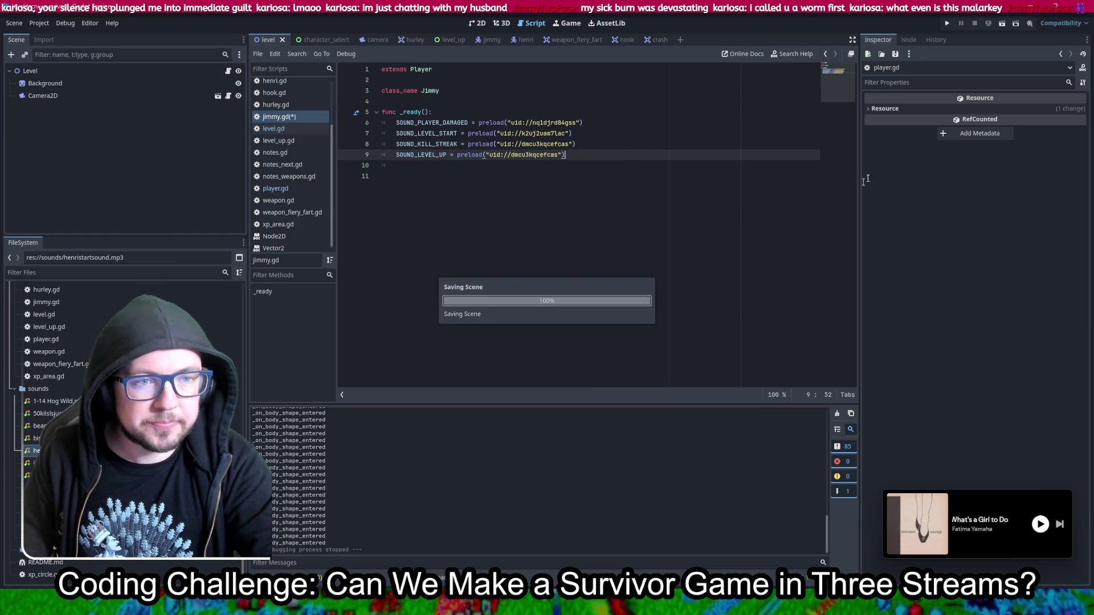
{"action": "left_click", "coordinate": [946, 24]}
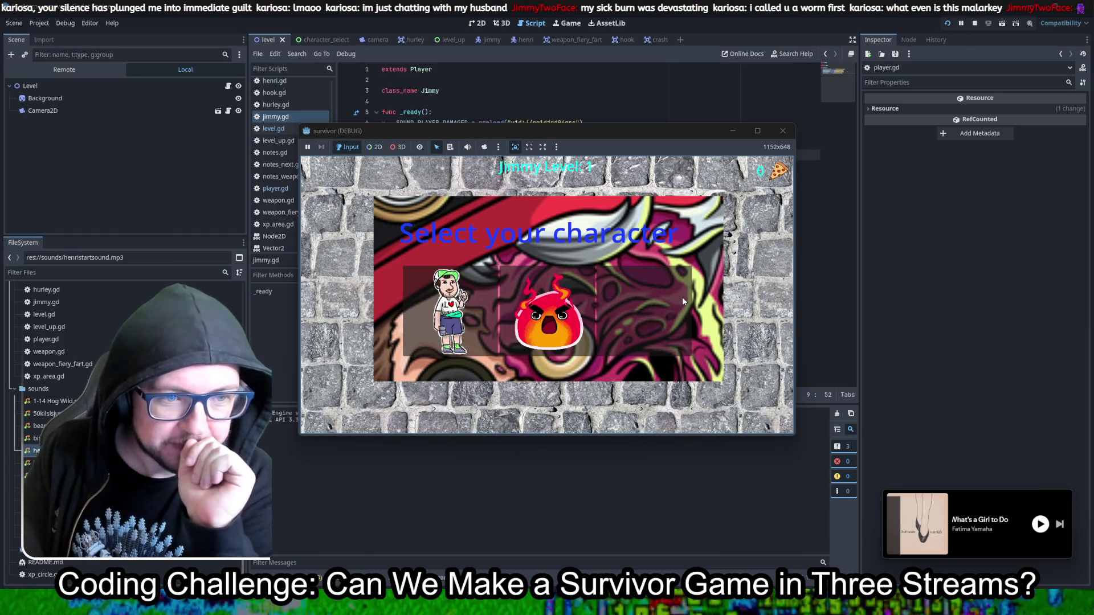
Step: Play as the flame character with WASD until Jimmy Level Up appears at level 2, then stop
{"action": "left_click", "coordinate": [682, 301]}
{"action": "key", "text": "a"}
{"action": "key", "text": "w"}
{"action": "key", "text": "w"}
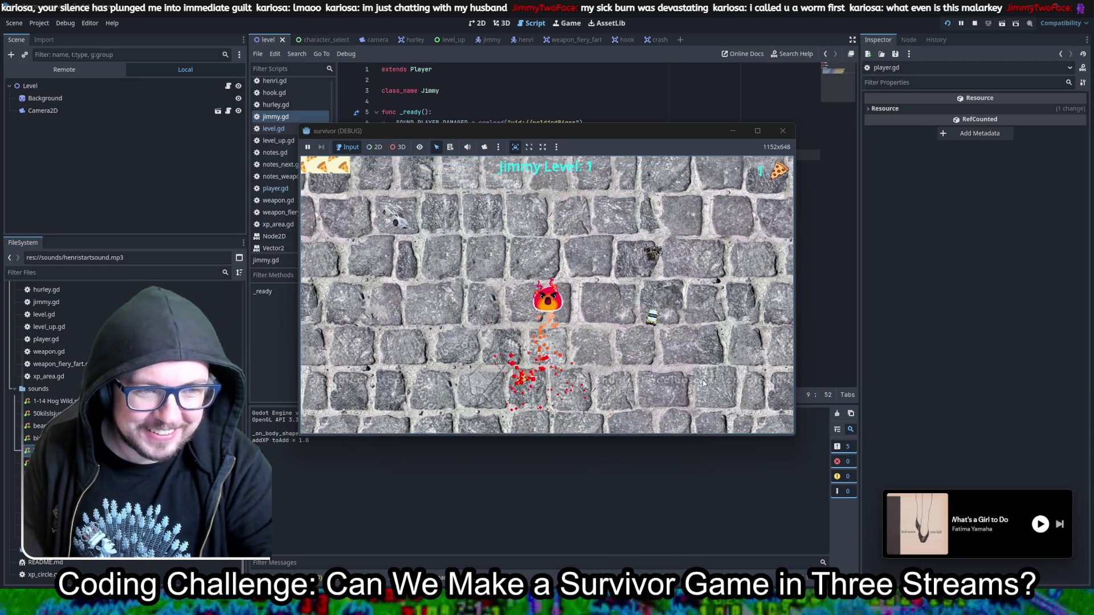
{"action": "key", "text": "d"}
{"action": "key", "text": "s"}
{"action": "key", "text": "a"}
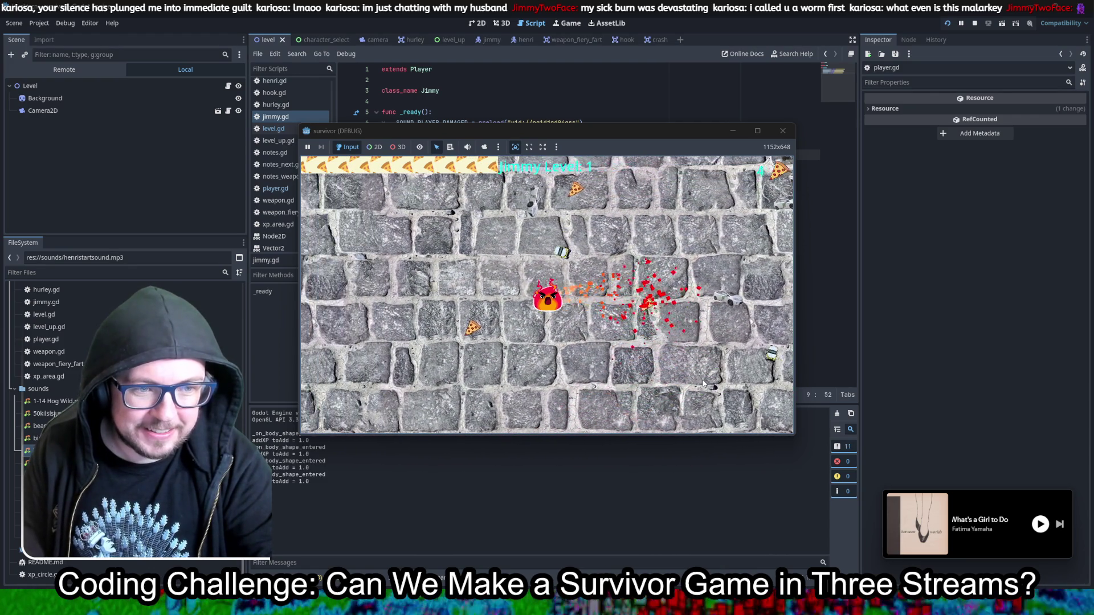
{"action": "key", "text": "d"}
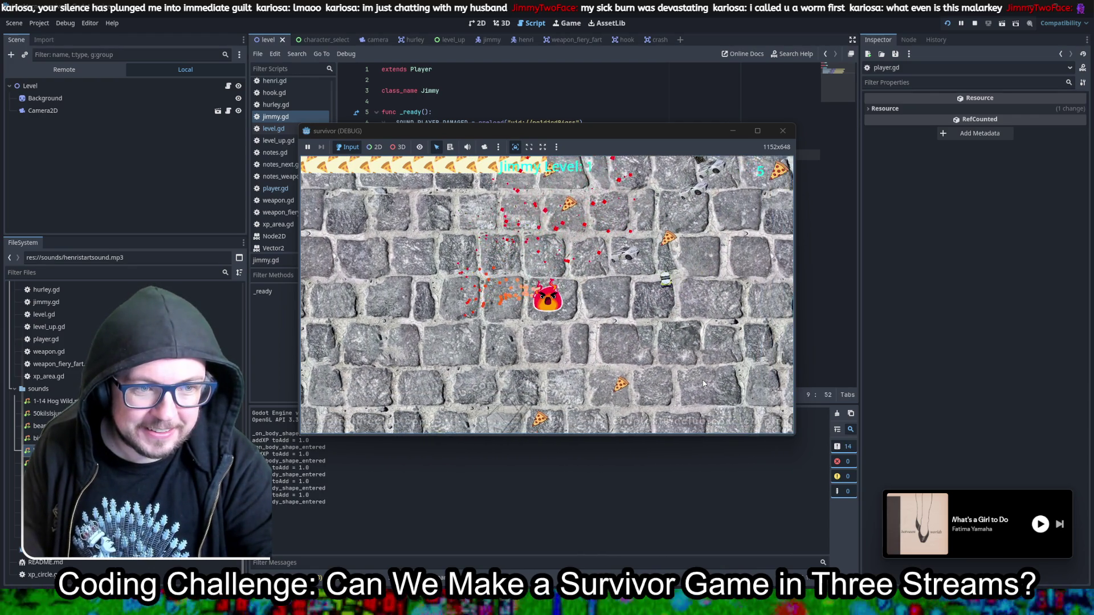
{"action": "key", "text": "s"}
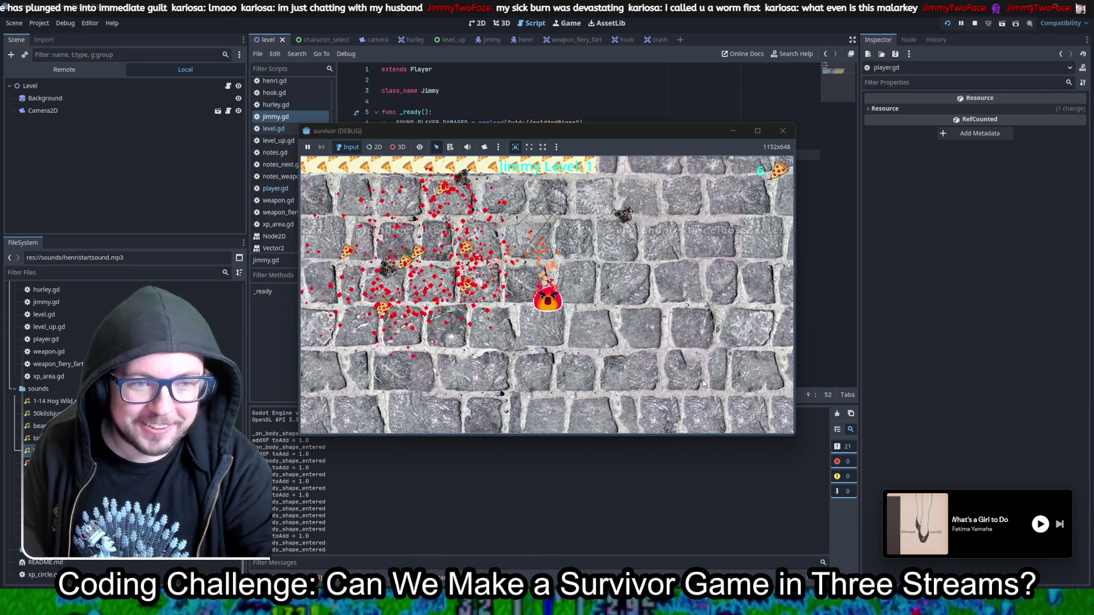
{"action": "key", "text": "d"}
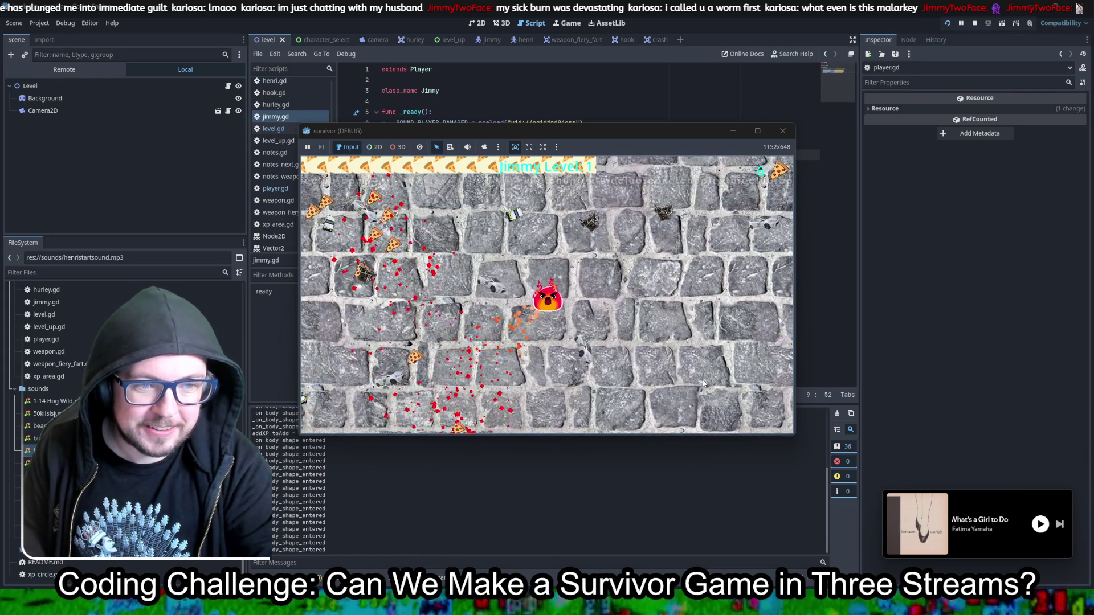
{"action": "key", "text": "s"}
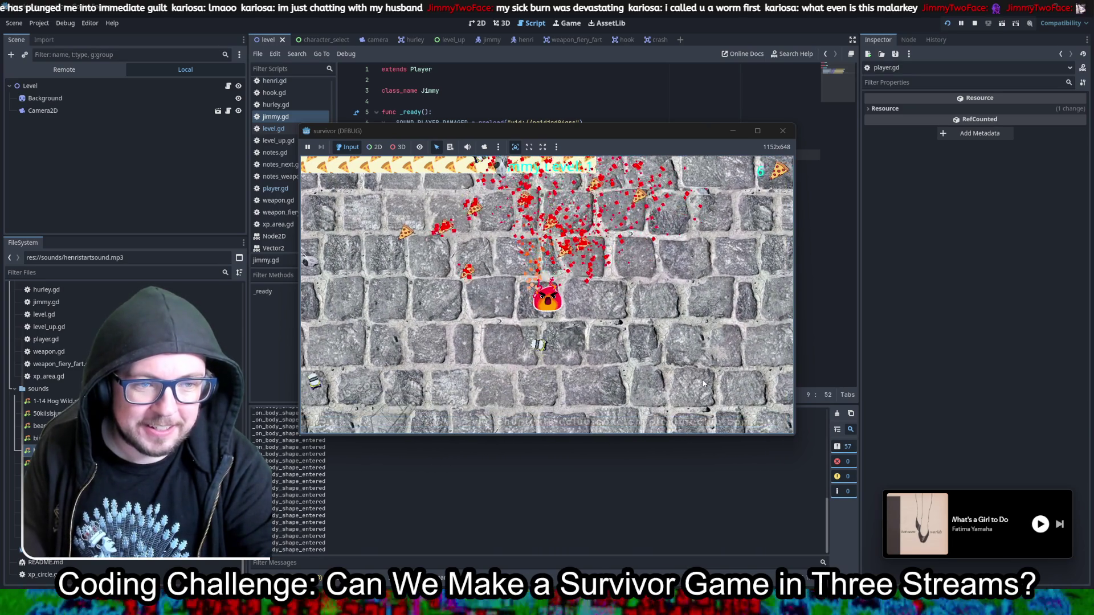
{"action": "key", "text": "w+d"}
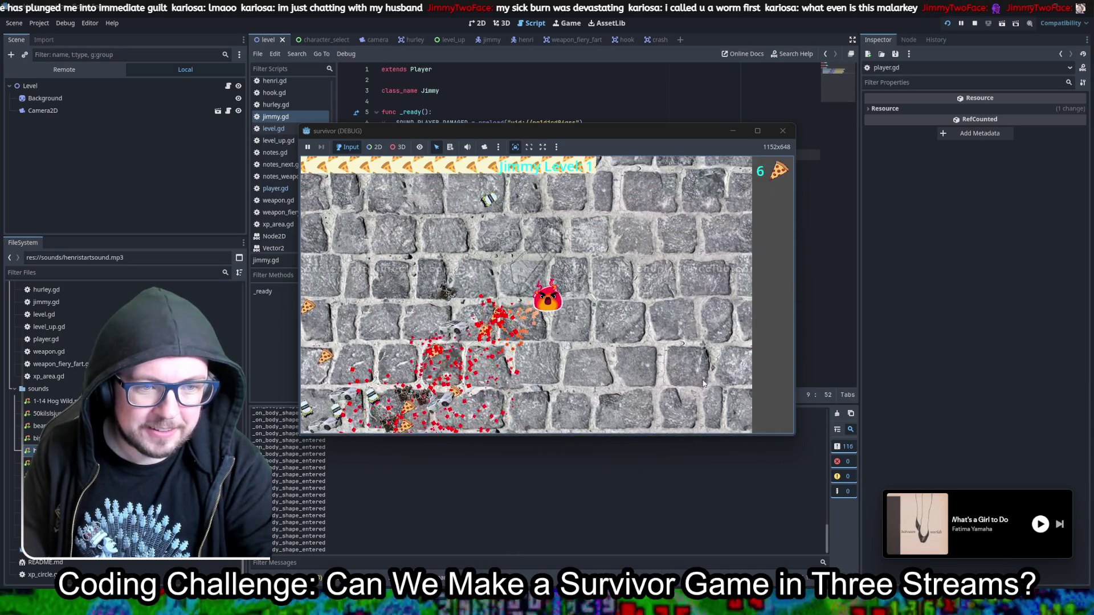
{"action": "key", "text": "a"}
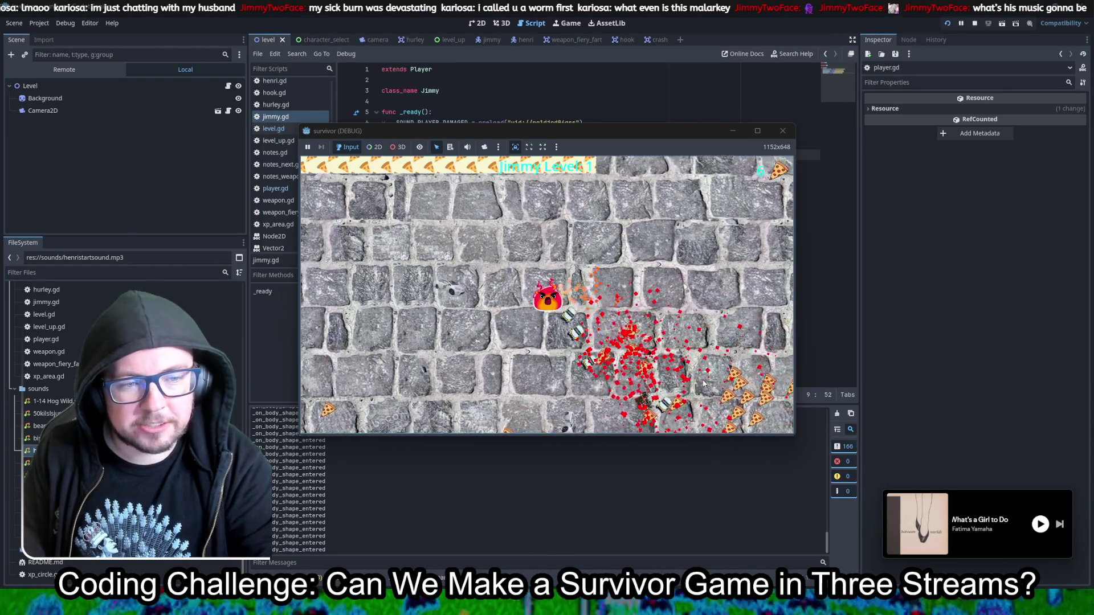
{"action": "key", "text": "s"}
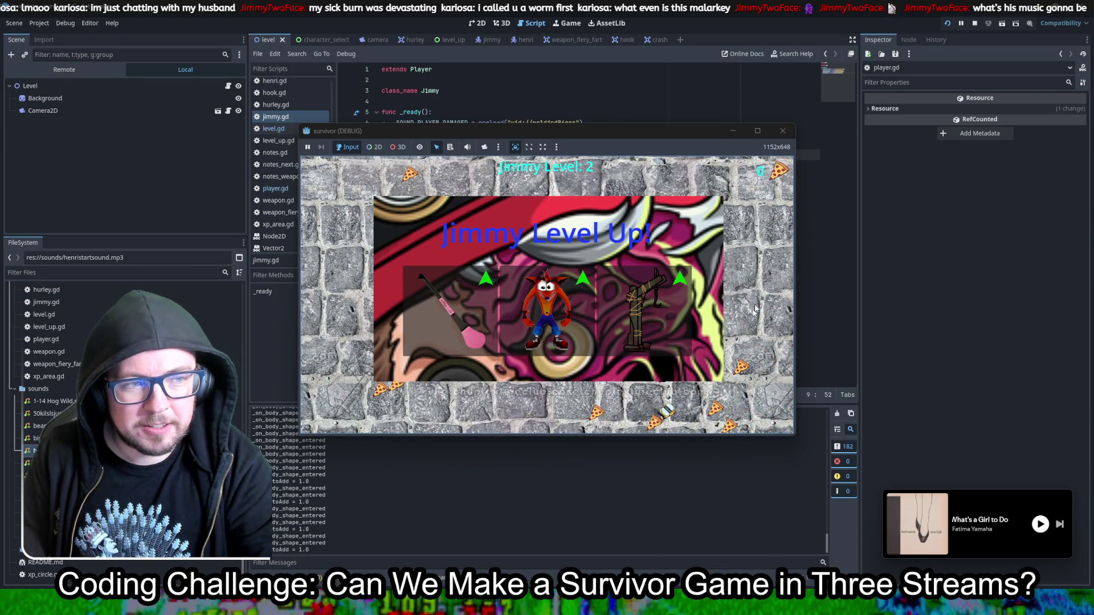
{"action": "left_click", "coordinate": [788, 126]}
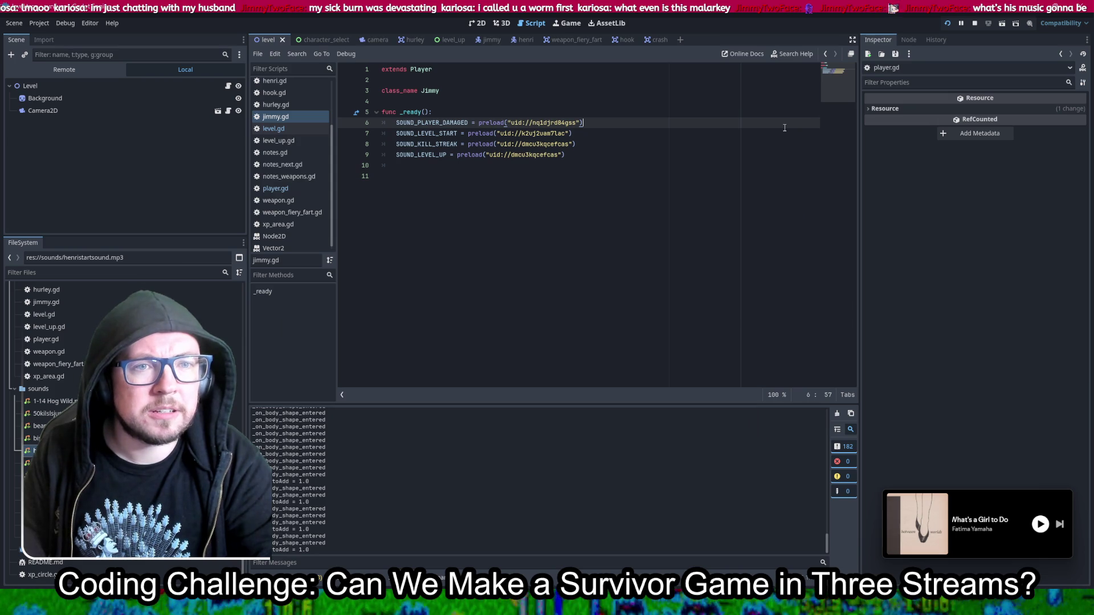
Step: Undo the SOUND_LEVEL_UP edits in jimmy.gd and save the script
{"action": "key", "text": "ctrl+z"}
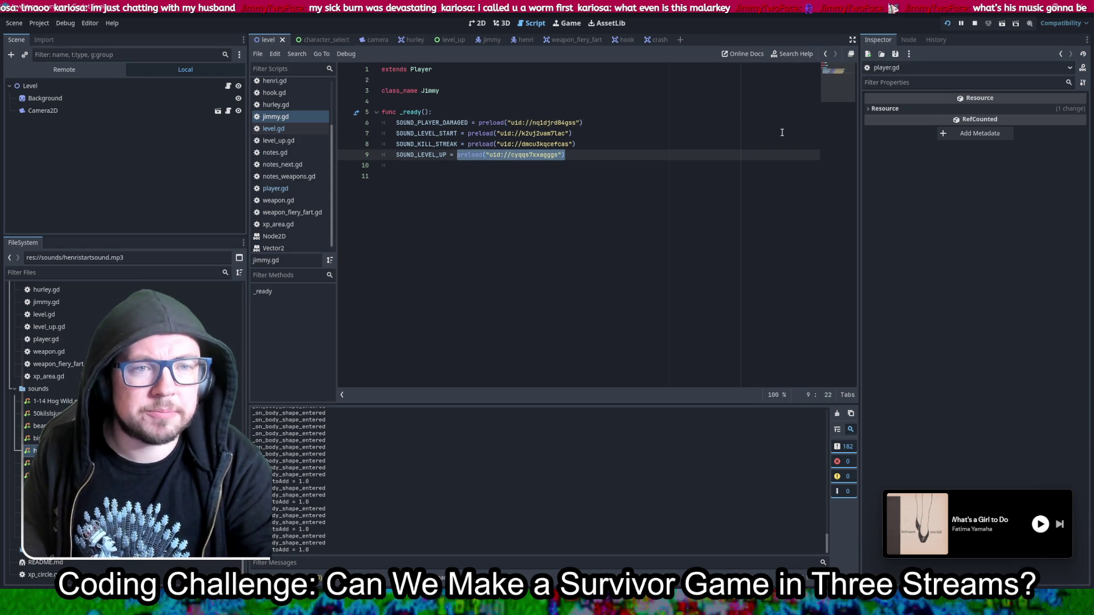
{"action": "key", "text": "ctrl+z"}
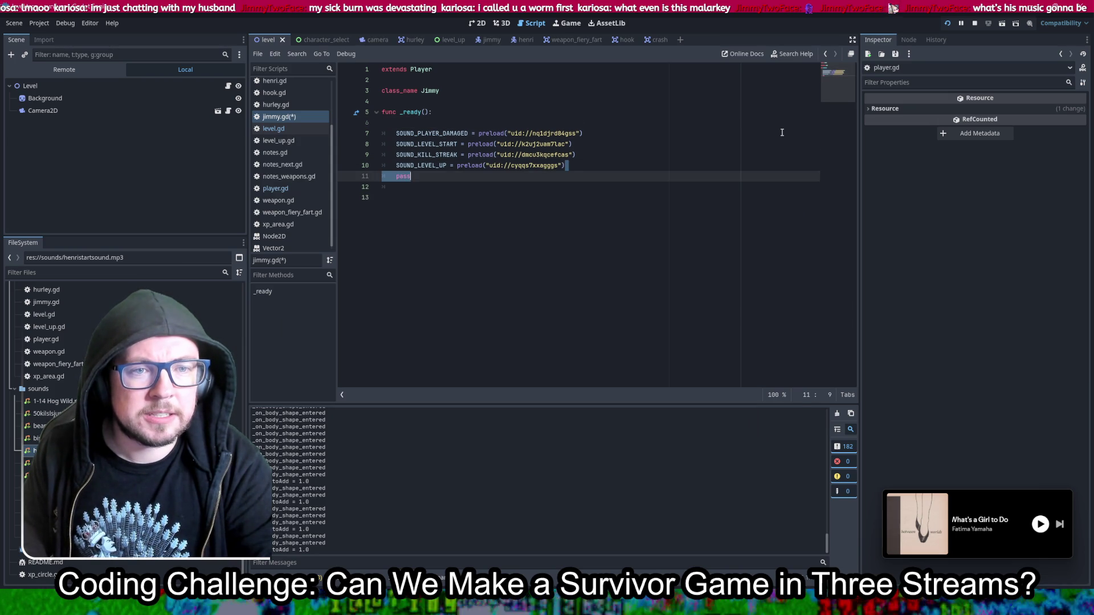
{"action": "key", "text": "ctrl+z"}
{"action": "key", "text": "ctrl+z"}
{"action": "key", "text": "ctrl+z"}
{"action": "key", "text": "ctrl+z"}
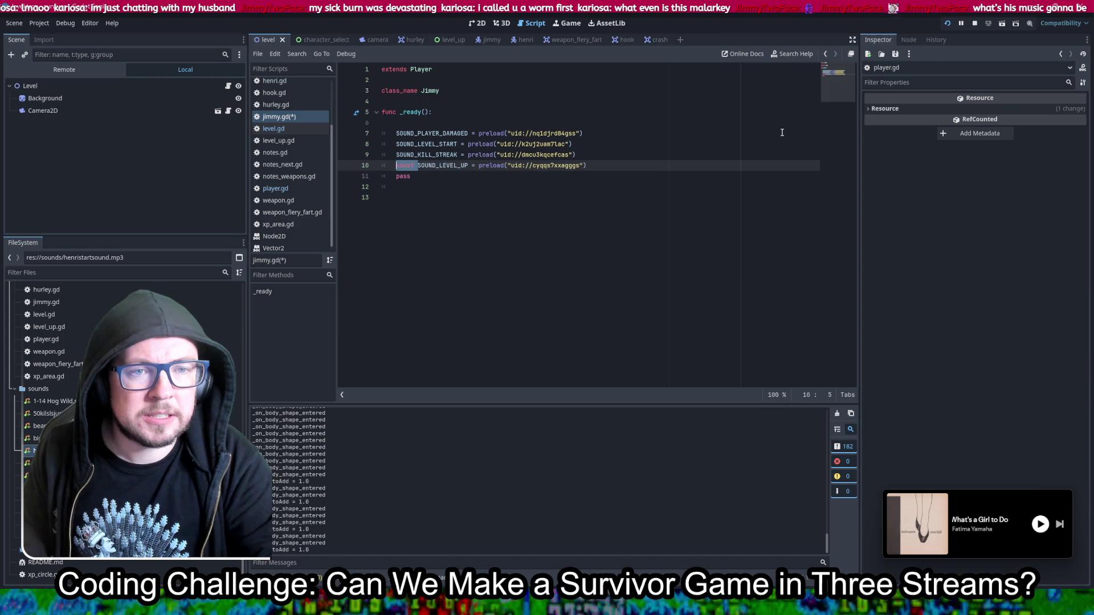
{"action": "key", "text": "ctrl+s"}
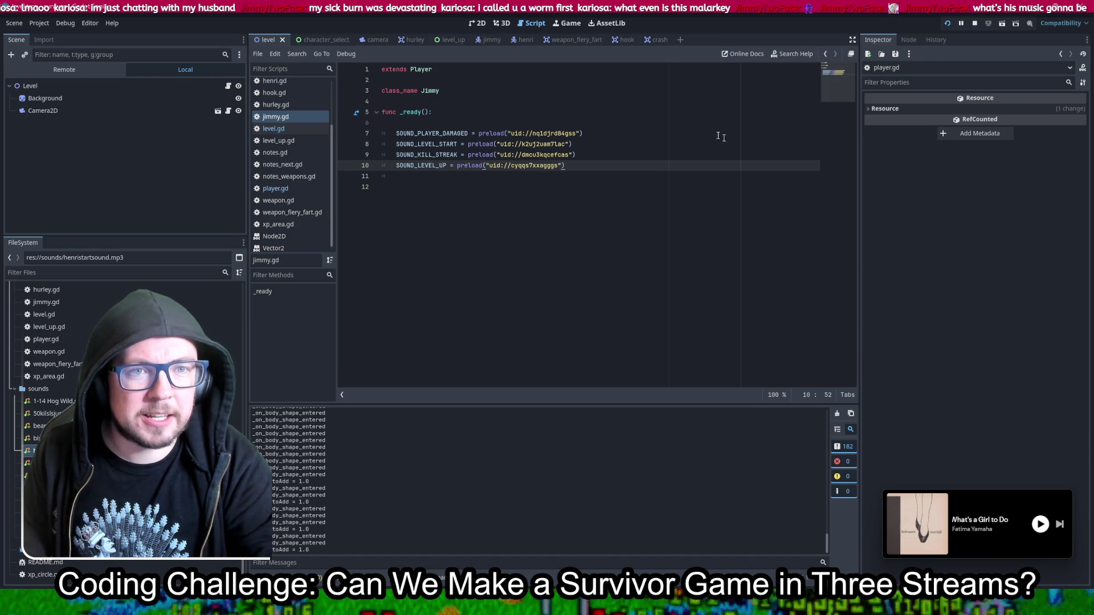
{"action": "left_click", "coordinate": [294, 80]}
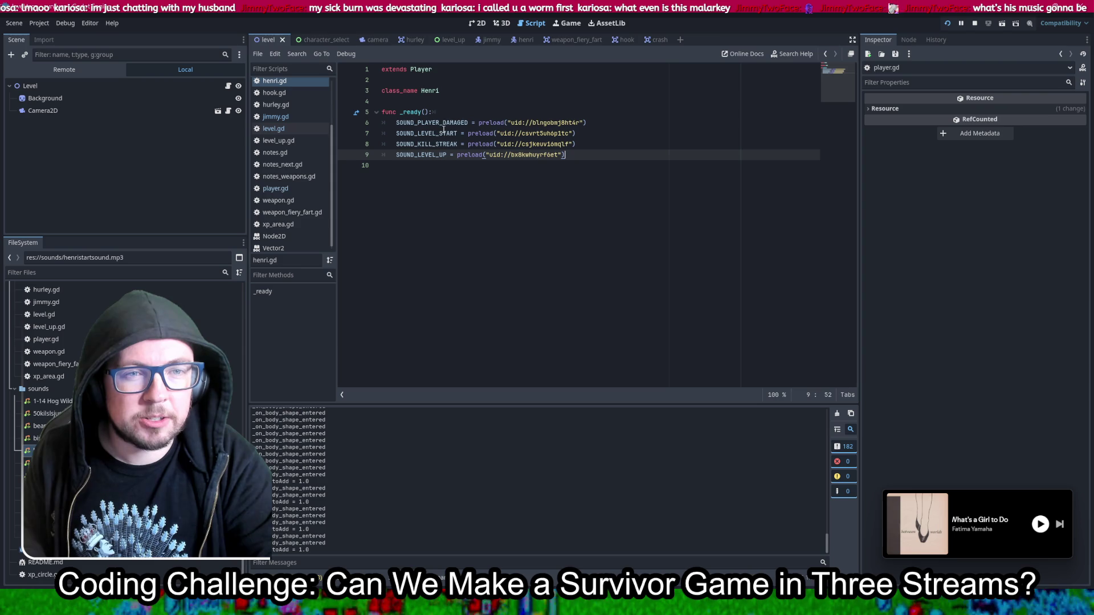
Step: Move henri.gd's kill-streak preload onto SOUND_LEVEL_UP, set SOUND_KILL_STREAK to null, save, and run
{"action": "mouse_move", "coordinate": [467, 145]}
{"action": "left_mouse_down"}
{"action": "mouse_move", "coordinate": [624, 151]}
{"action": "mouse_move", "coordinate": [455, 160]}
{"action": "left_mouse_up"}
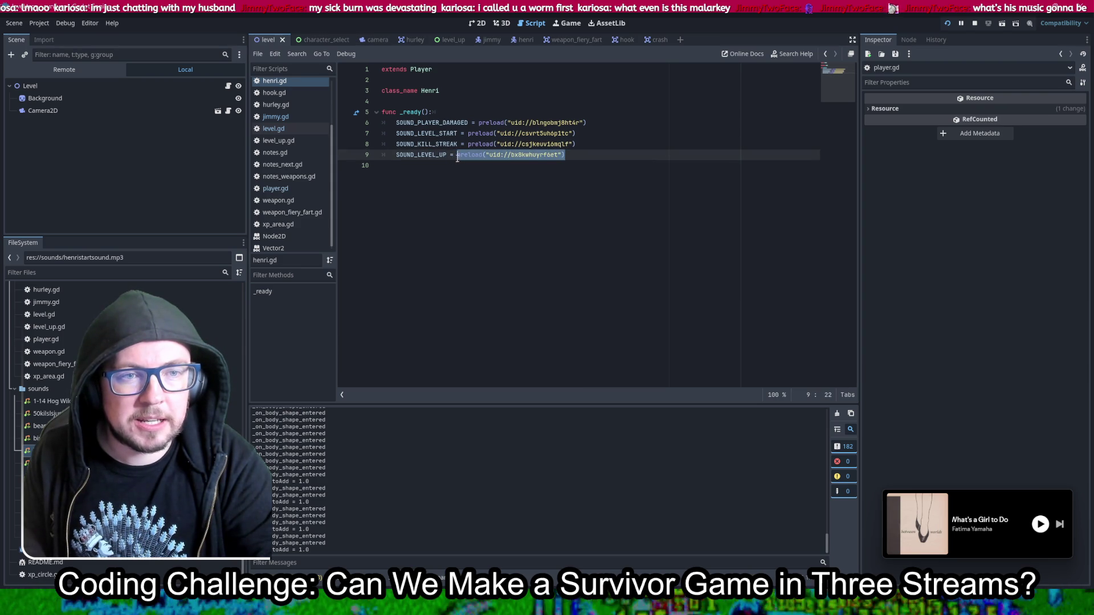
{"action": "left_click_drag", "start_coordinate": [576, 145], "coordinate": [471, 146]}
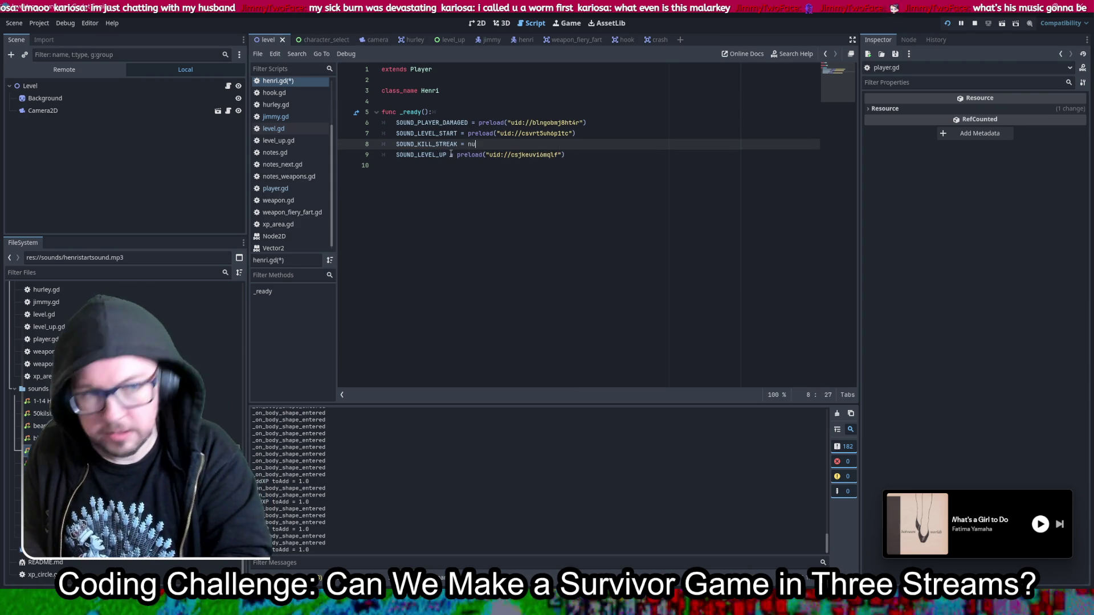
{"action": "type", "text": "ll"}
{"action": "key", "text": "ctrl+s"}
{"action": "left_click", "coordinate": [947, 24]}
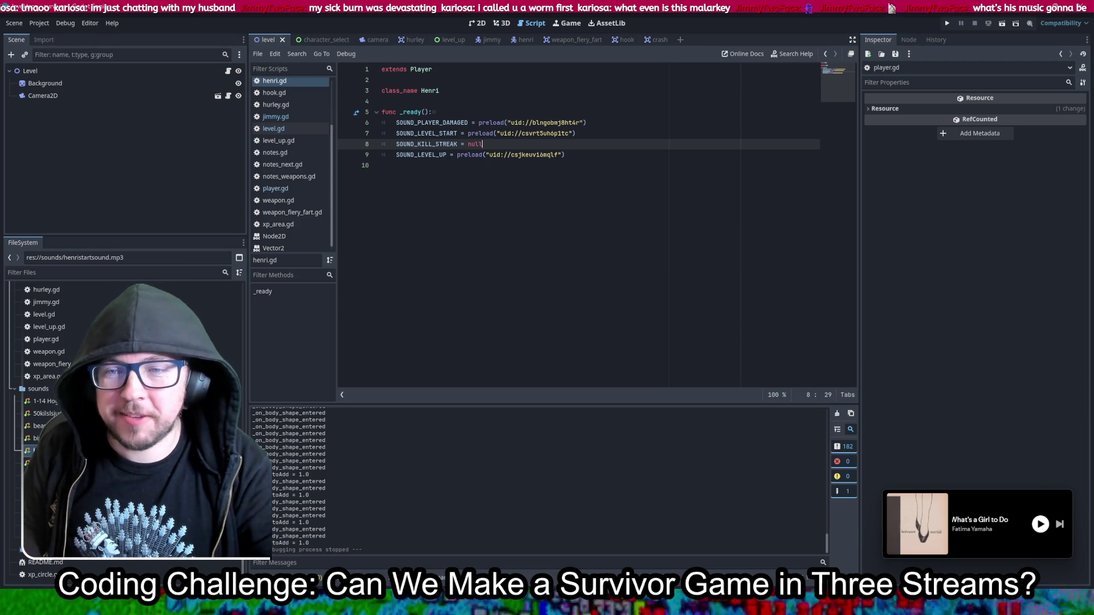
{"action": "left_click", "coordinate": [948, 23]}
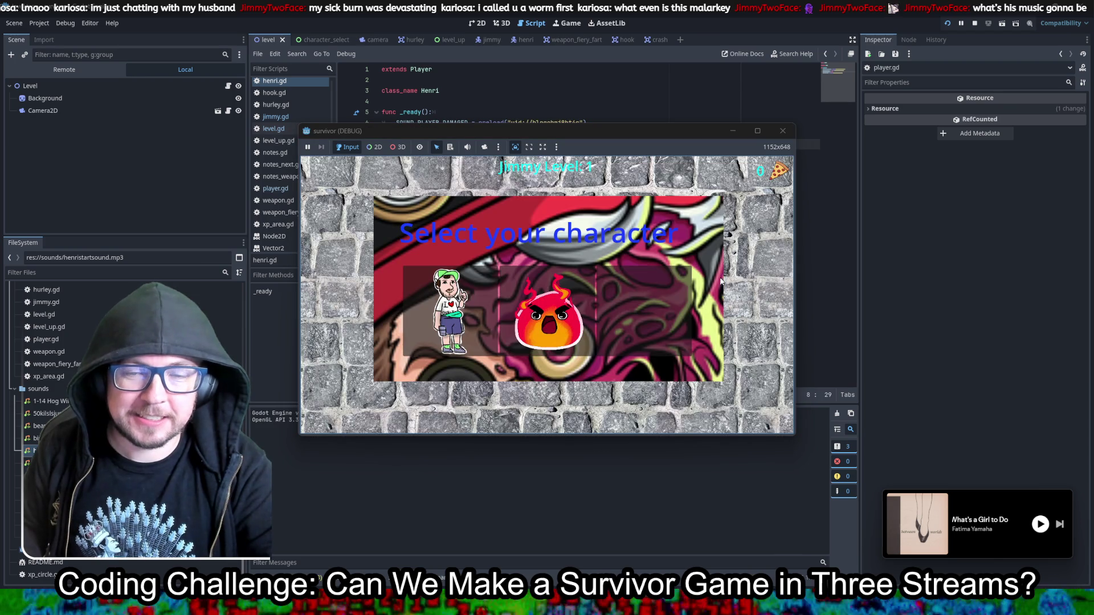
{"action": "left_click", "coordinate": [541, 315]}
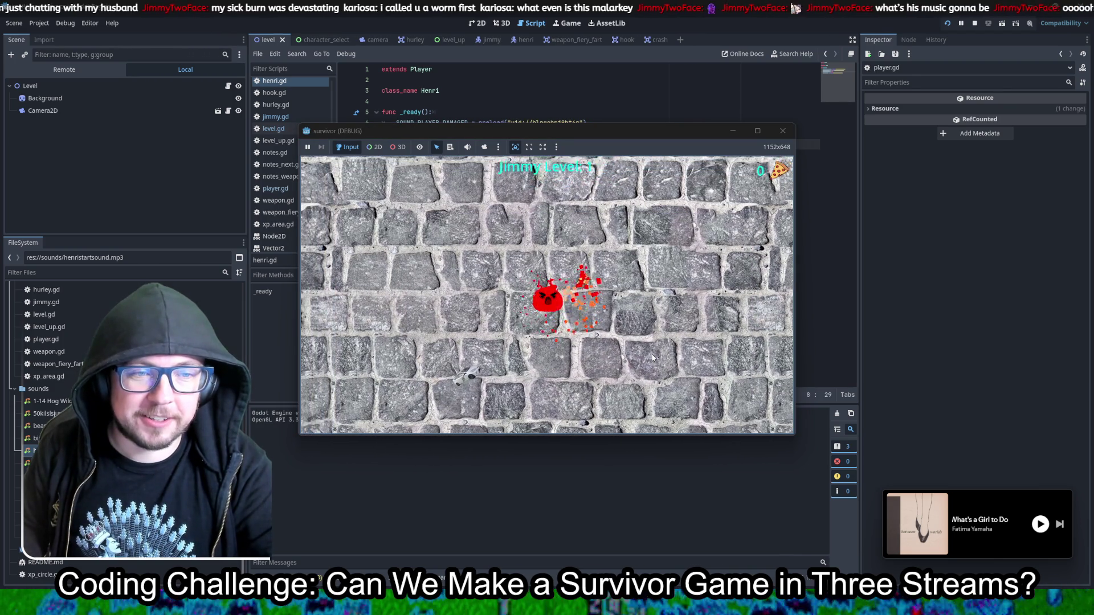
{"action": "key", "text": "Down"}
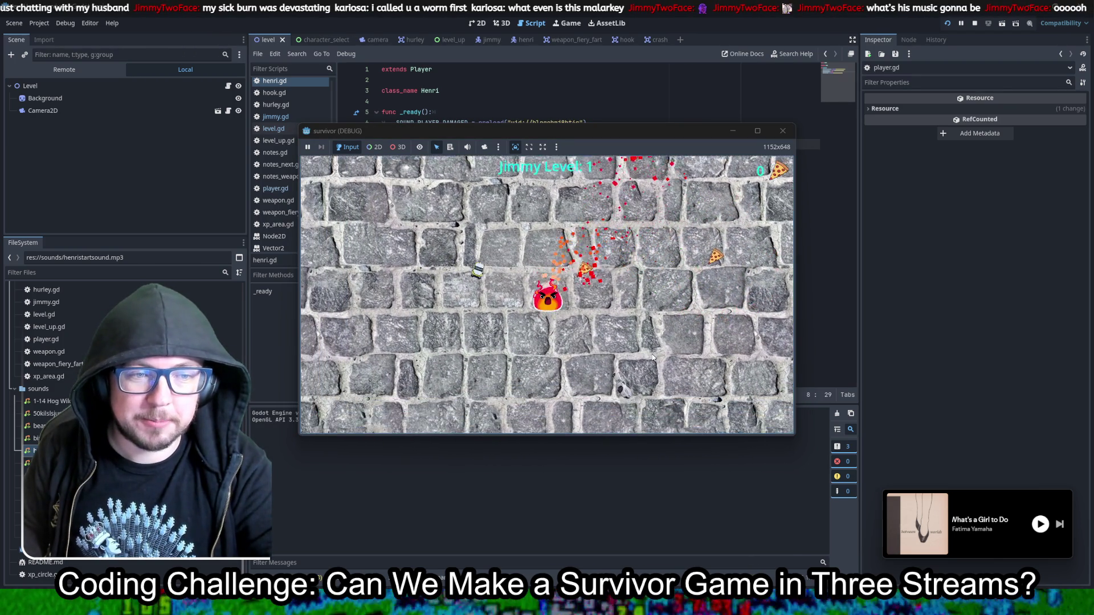
{"action": "key", "text": "Up"}
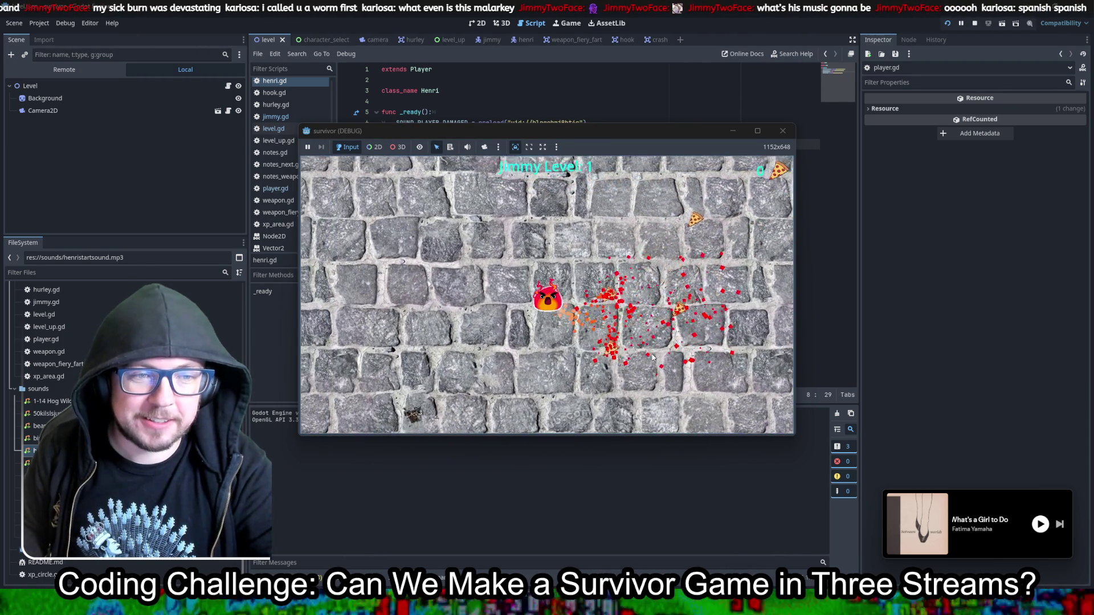
{"action": "key", "text": "Right"}
{"action": "key", "text": "Right"}
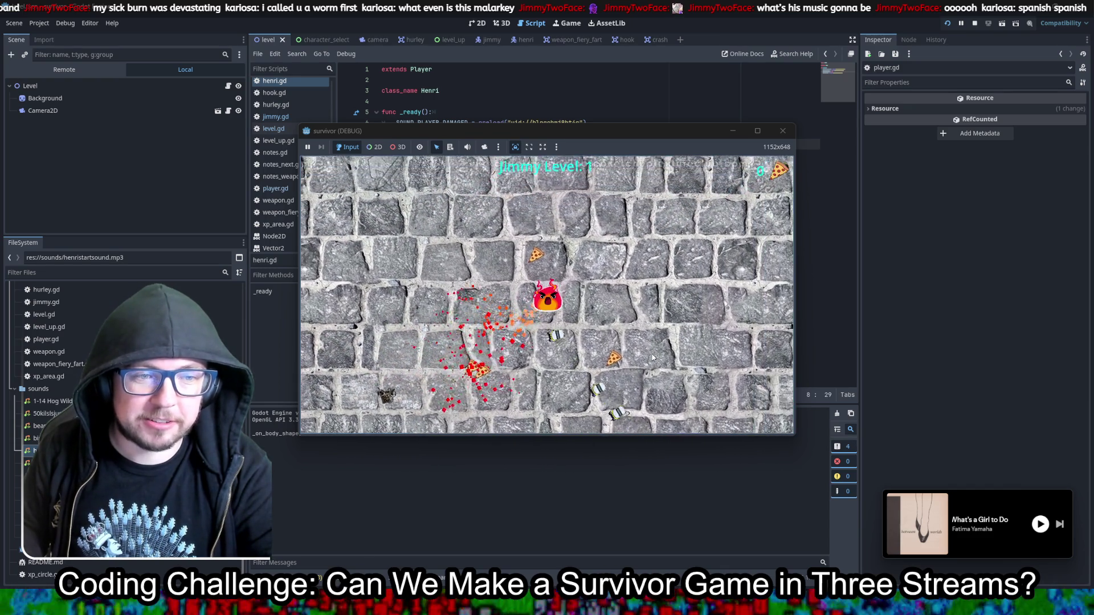
{"action": "key", "text": "Down"}
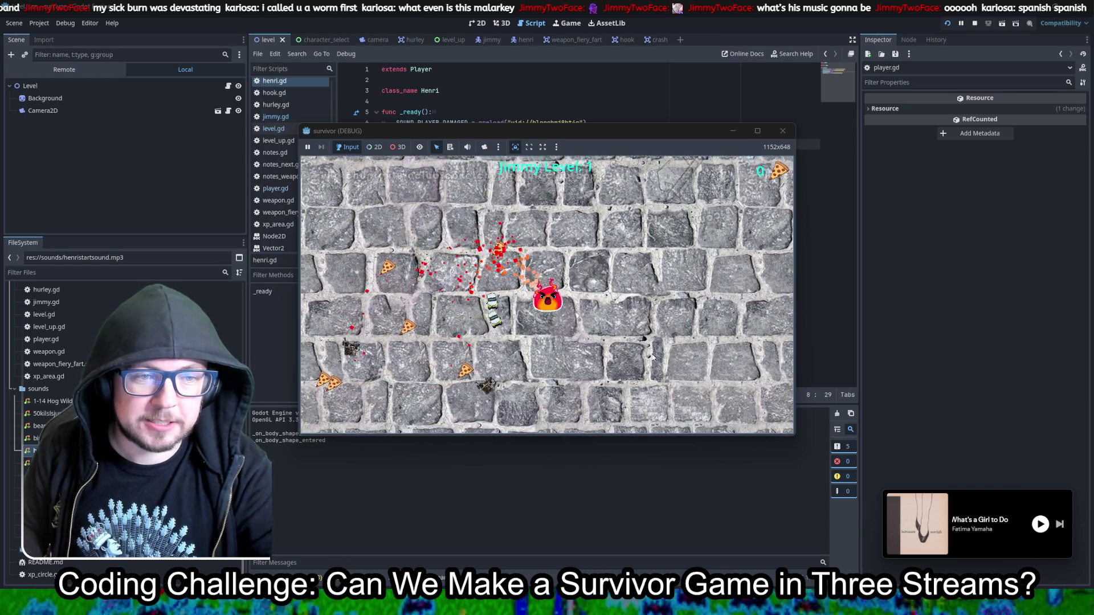
{"action": "key", "text": "Up"}
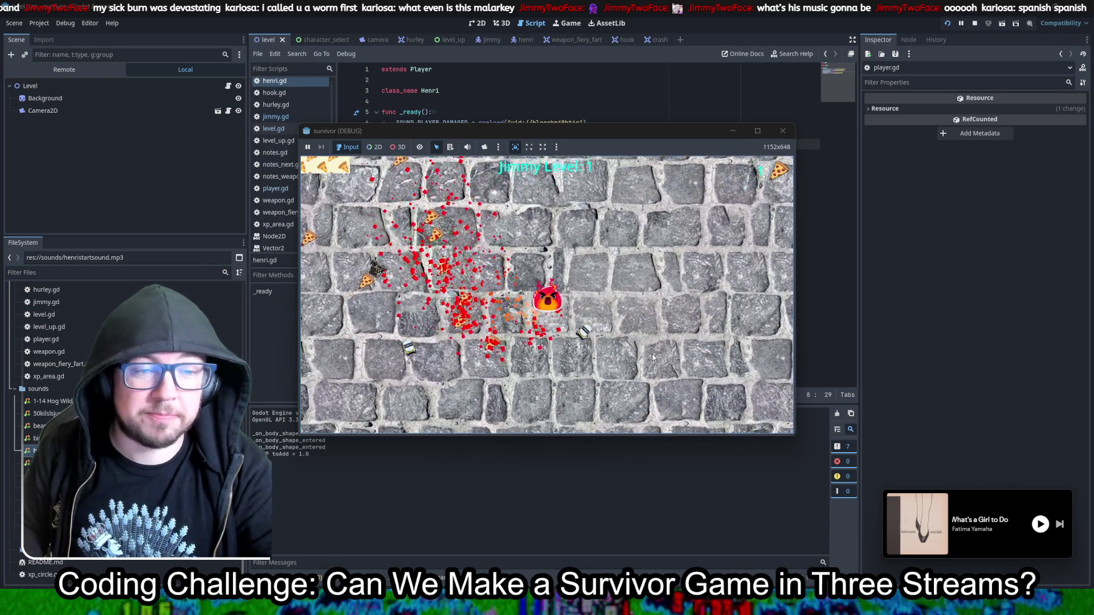
{"action": "key", "text": "Left"}
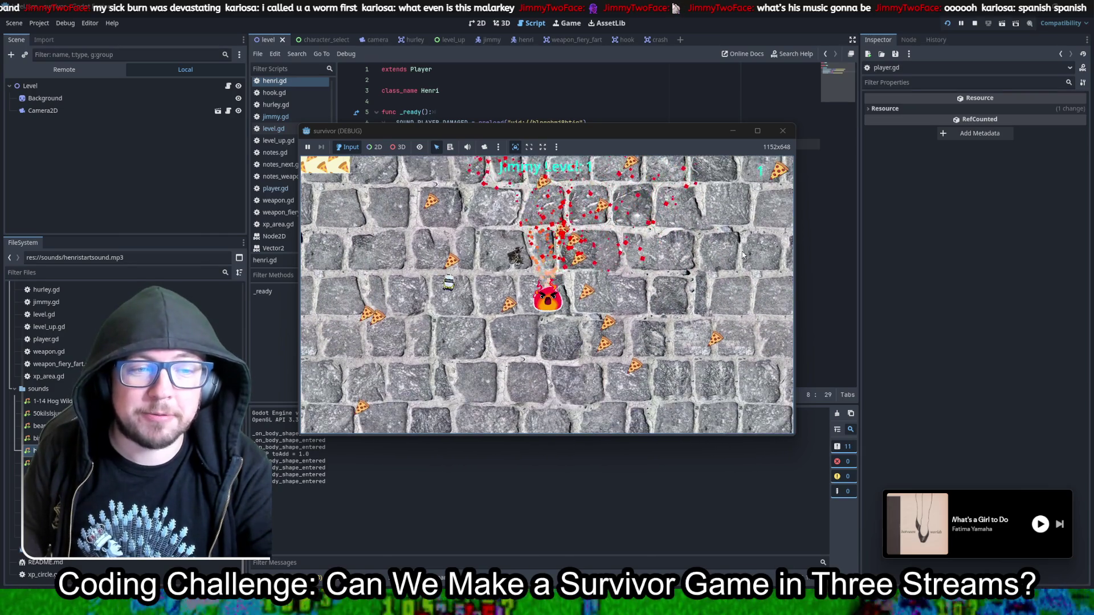
{"action": "key", "text": "Down"}
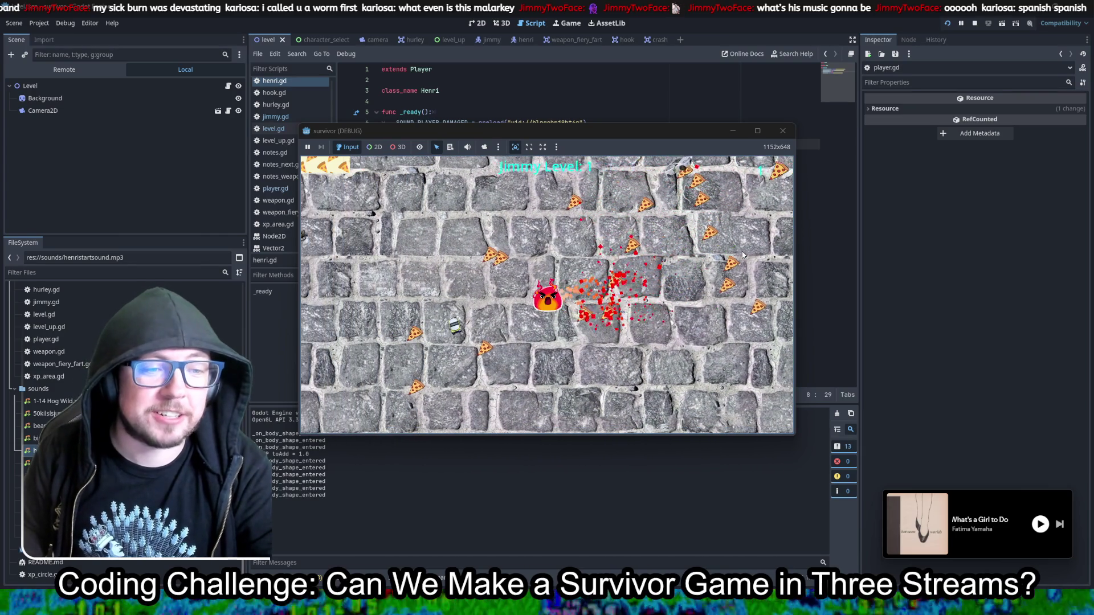
{"action": "key", "text": "Left"}
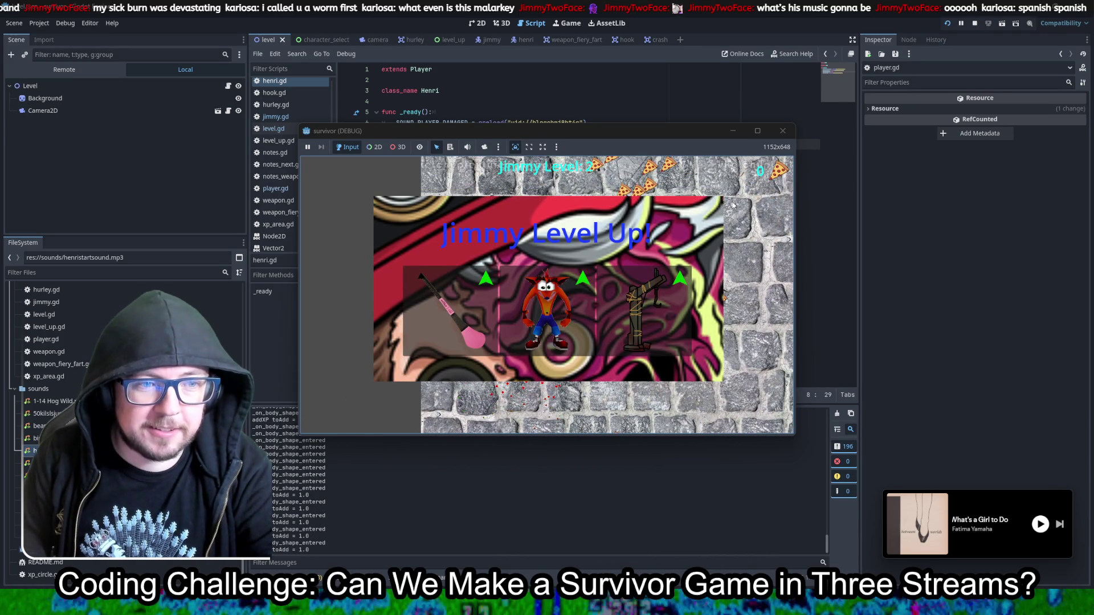
{"action": "left_click", "coordinate": [575, 333]}
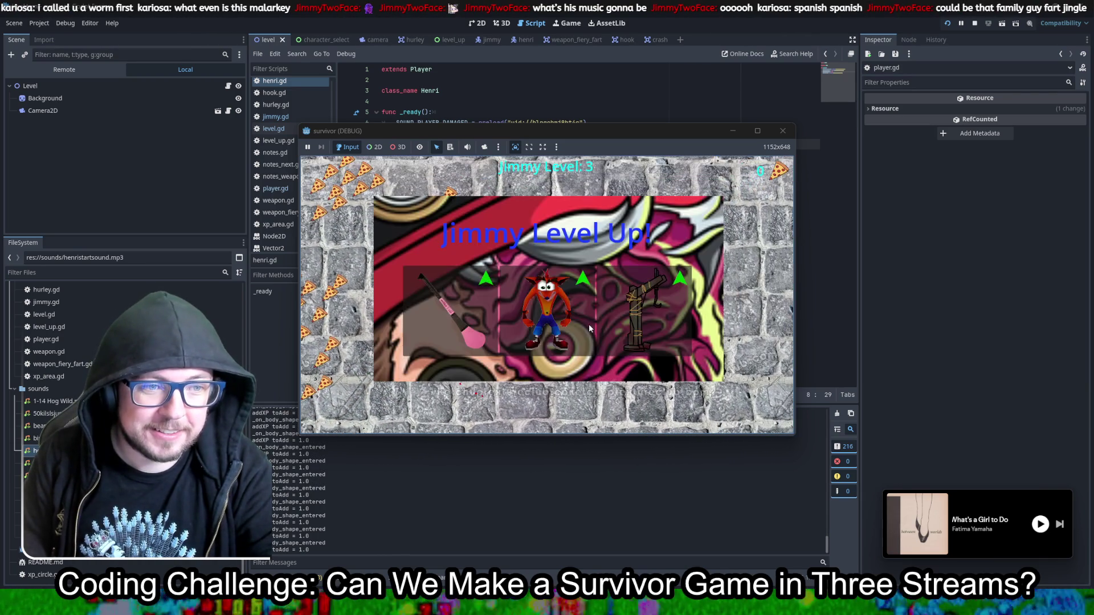
{"action": "left_click", "coordinate": [781, 131]}
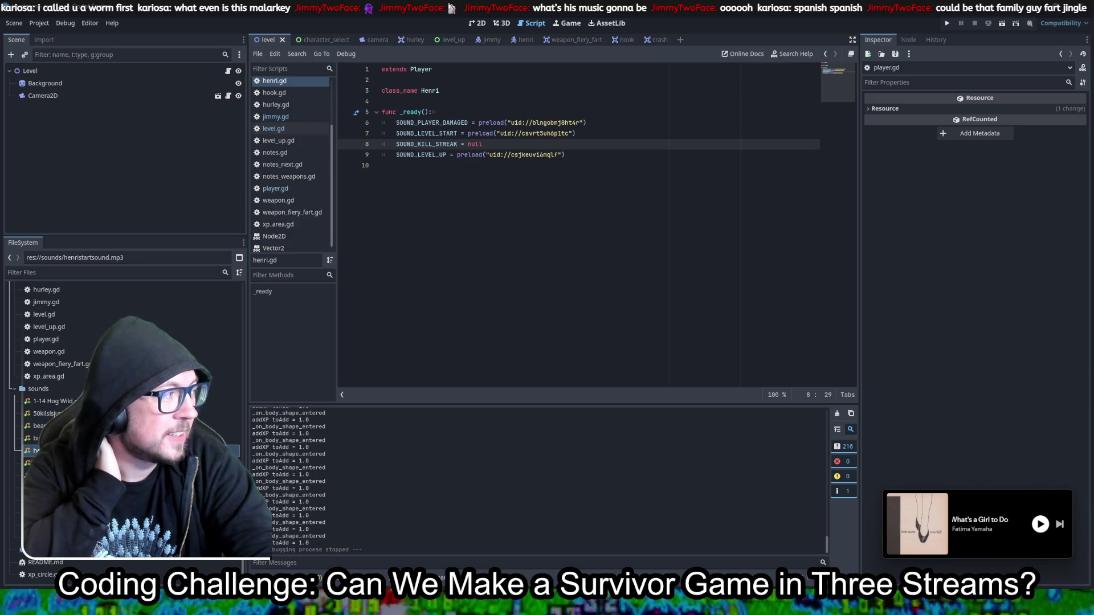
Step: Switch from Godot to the Chrome window playing the Family Guy fart jingle video
{"action": "key", "text": "alt+Tab"}
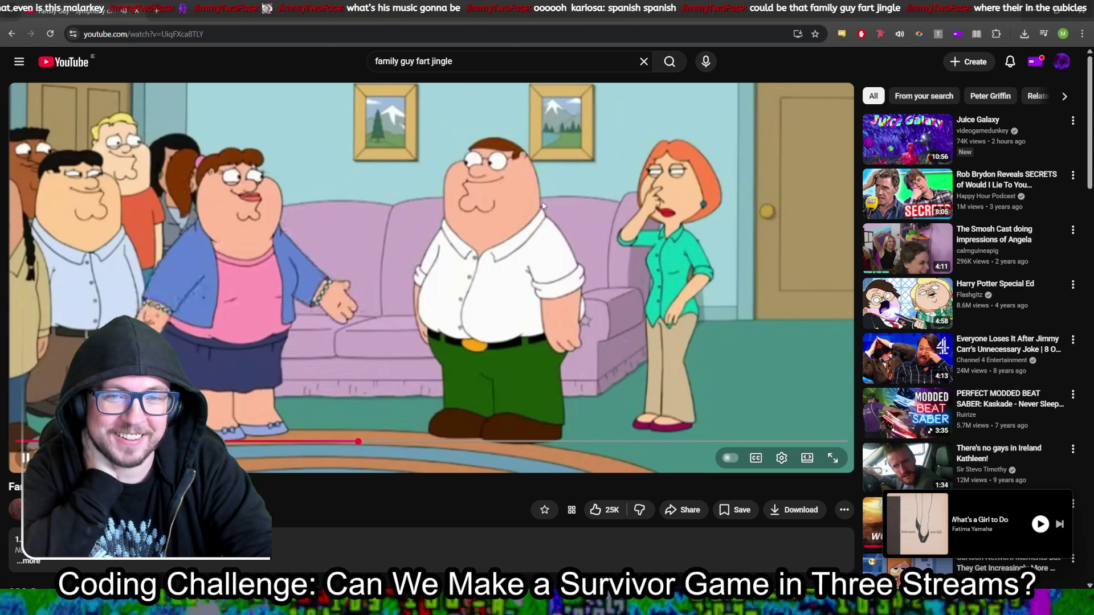
Step: Leave the Family Guy clip and return to Godot's henri.gd script
{"action": "key", "text": "alt+Tab"}
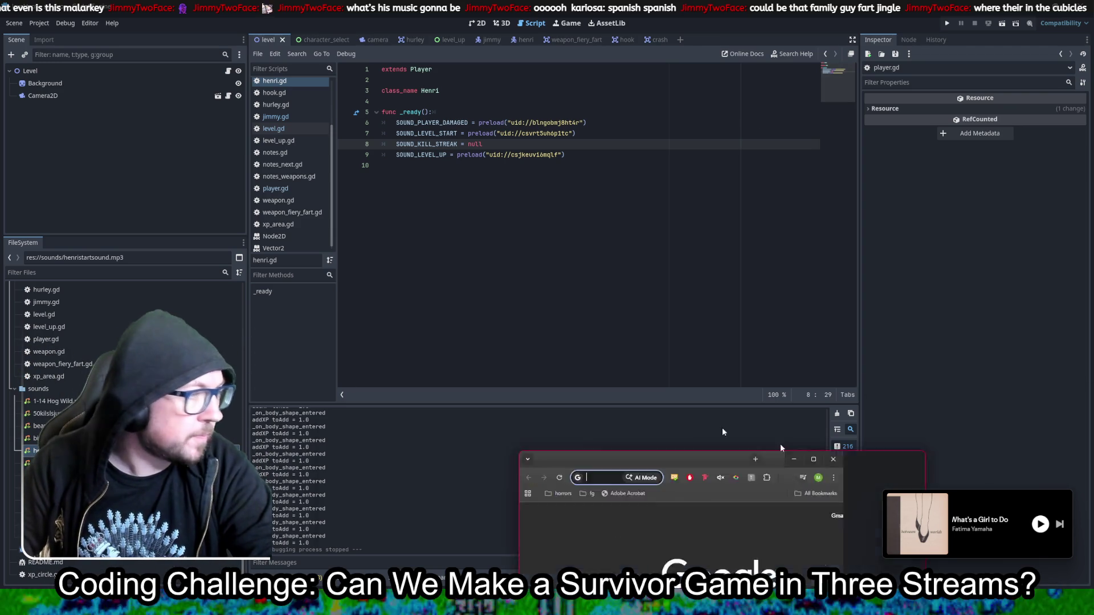
Step: Open the Duolingo lesson in Chrome, unmute the video, then close the YouTube tab
{"action": "key", "text": "alt+Tab"}
{"action": "type", "text": "du"}
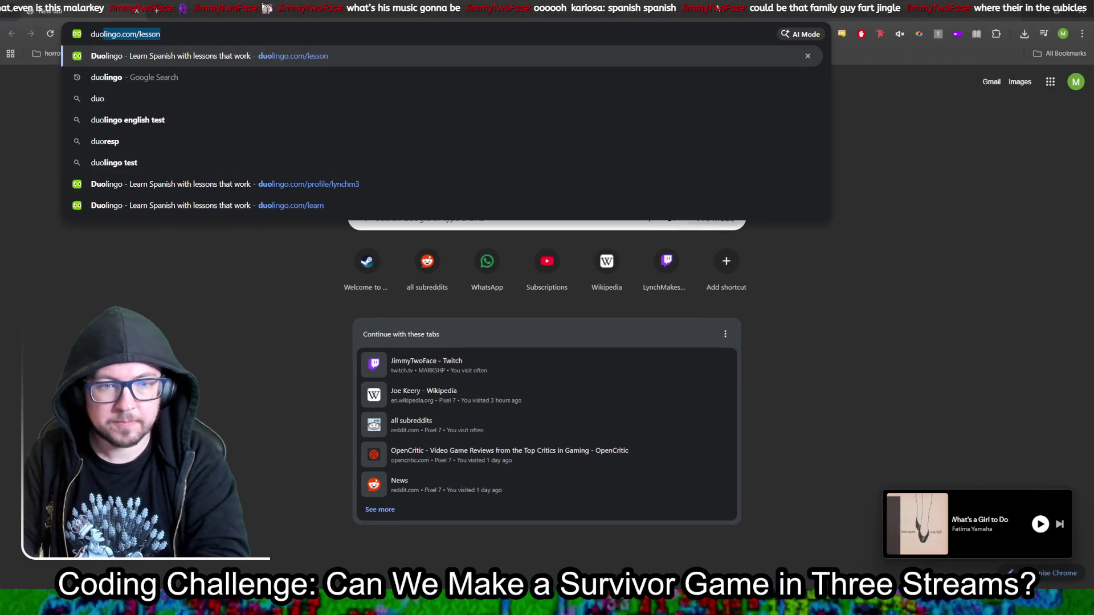
{"action": "key", "text": "Return"}
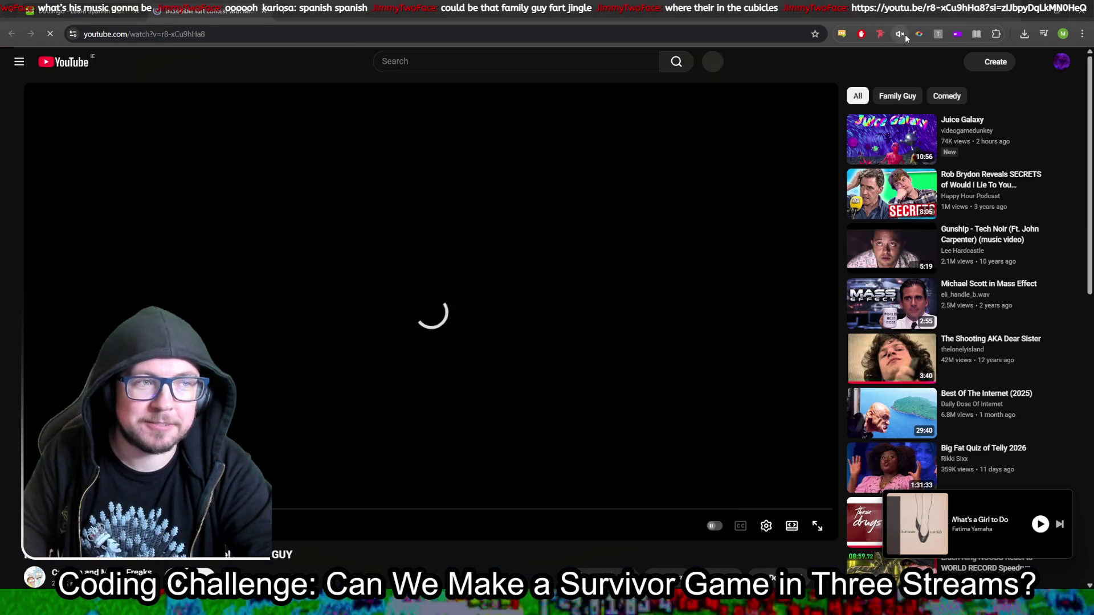
{"action": "left_click", "coordinate": [900, 35]}
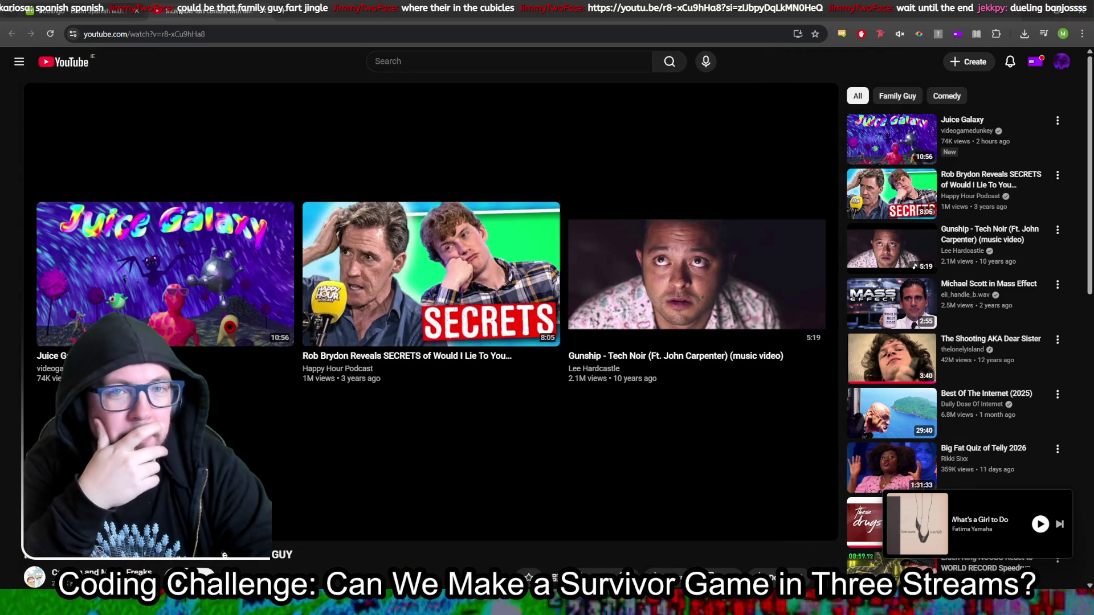
{"action": "key", "text": "ctrl+w"}
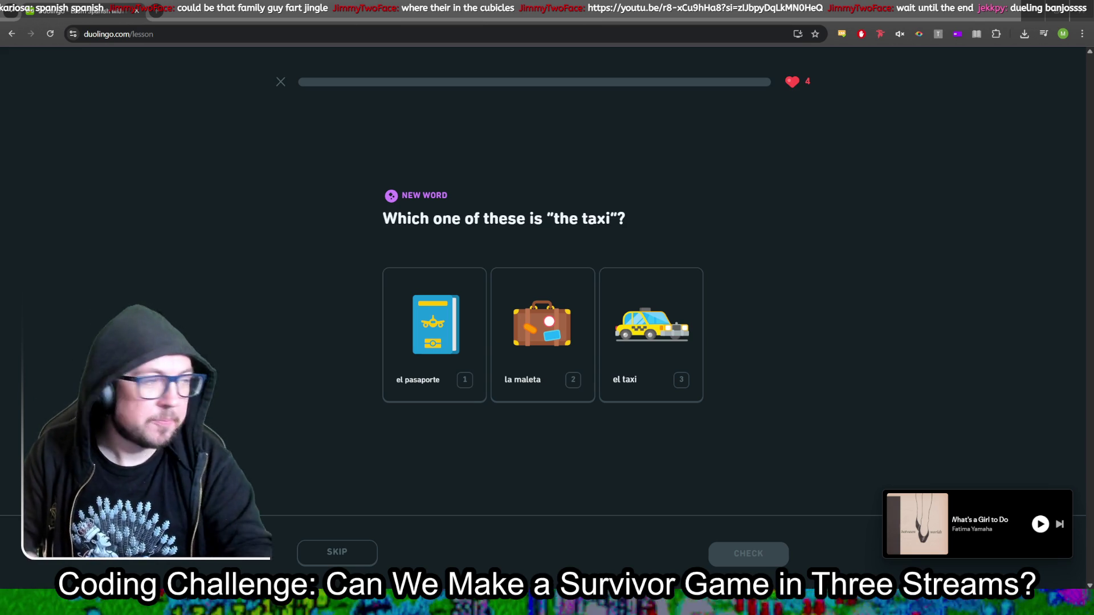
Step: Answer the taxi and passport exercises with el taxi, el pasaporte and pasaporte
{"action": "left_click", "coordinate": [640, 297]}
{"action": "key", "text": "Return"}
{"action": "key", "text": "Return"}
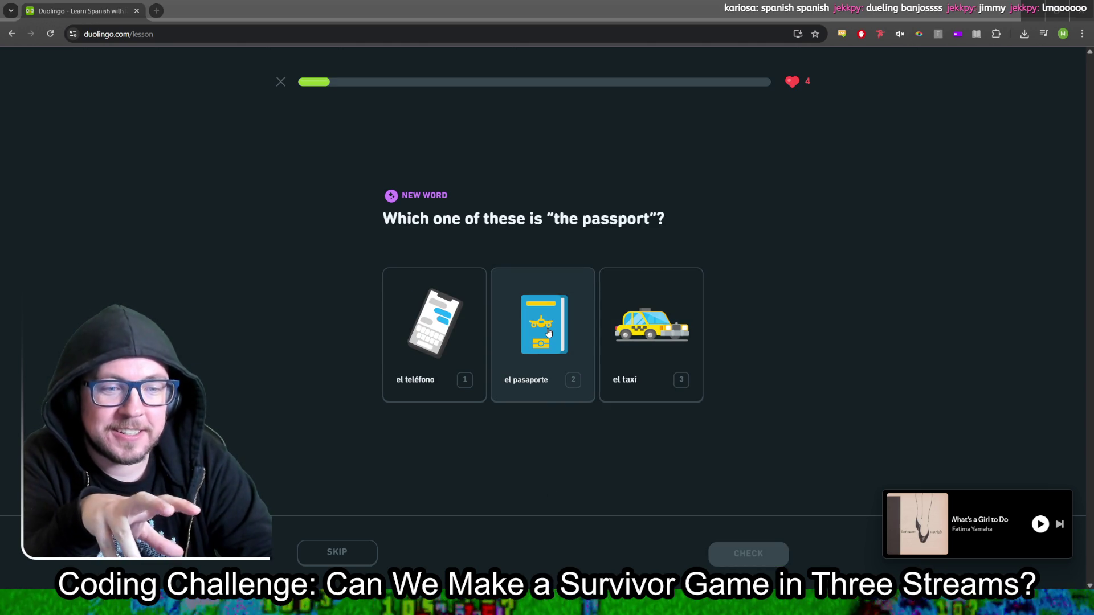
{"action": "left_click", "coordinate": [549, 332]}
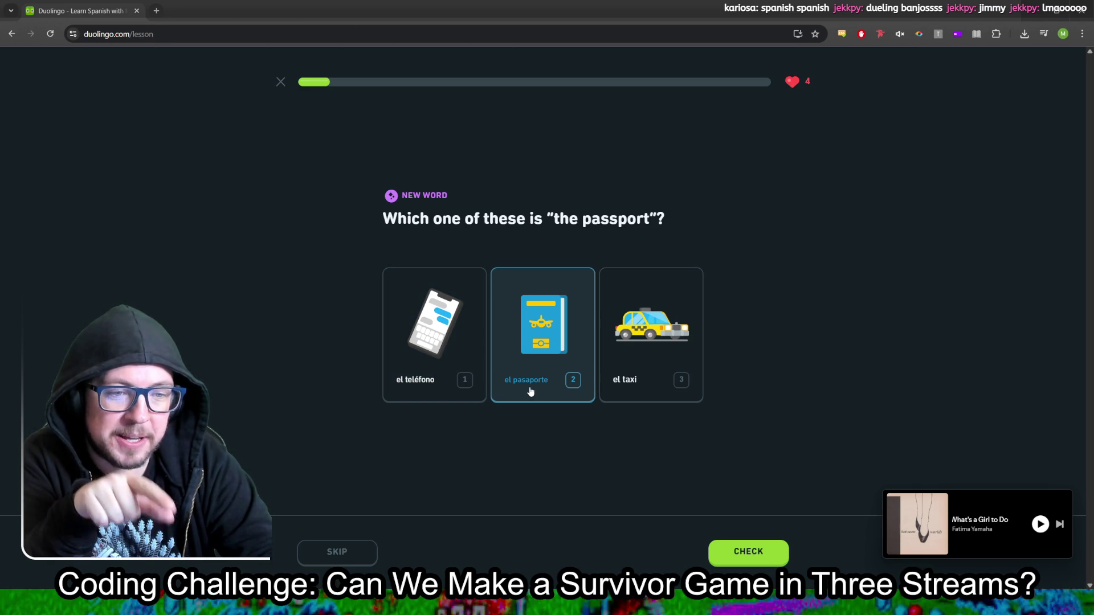
{"action": "left_click", "coordinate": [751, 550]}
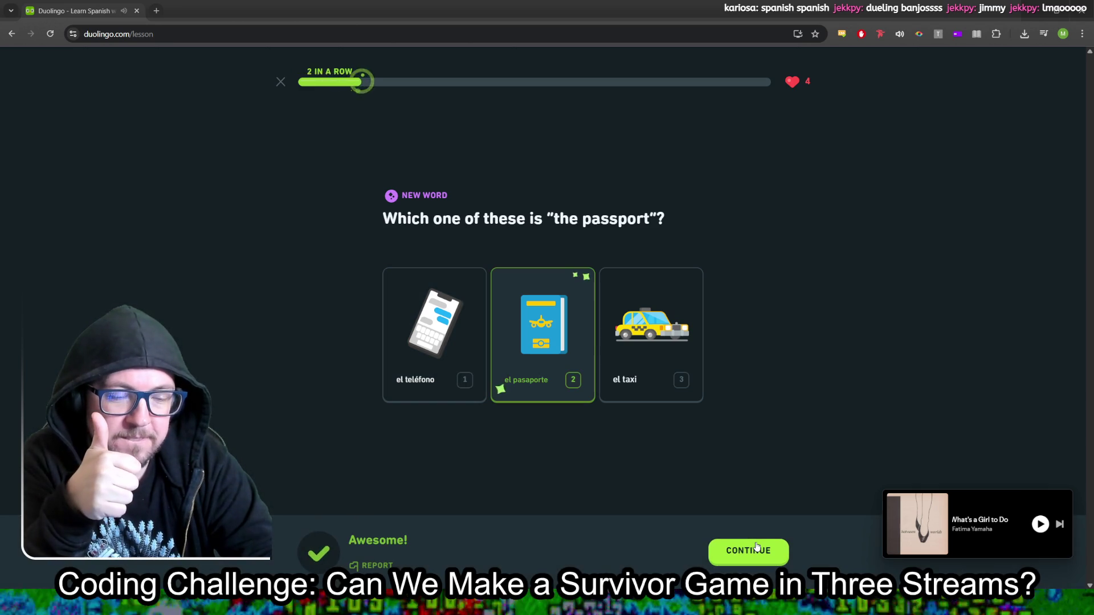
{"action": "left_click", "coordinate": [753, 551]}
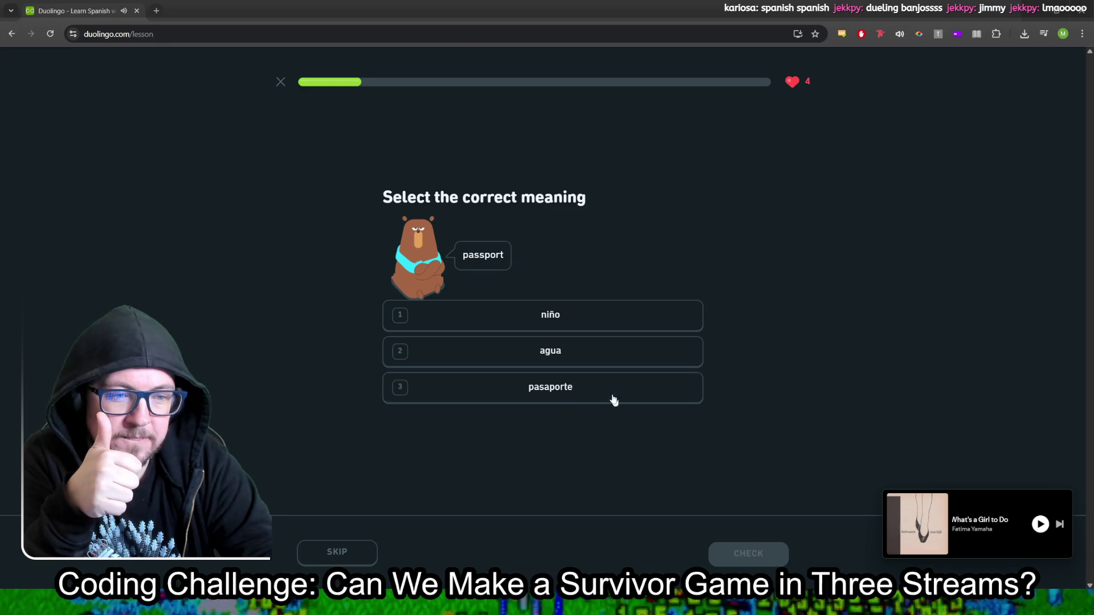
{"action": "left_click", "coordinate": [616, 400]}
{"action": "left_click", "coordinate": [766, 560]}
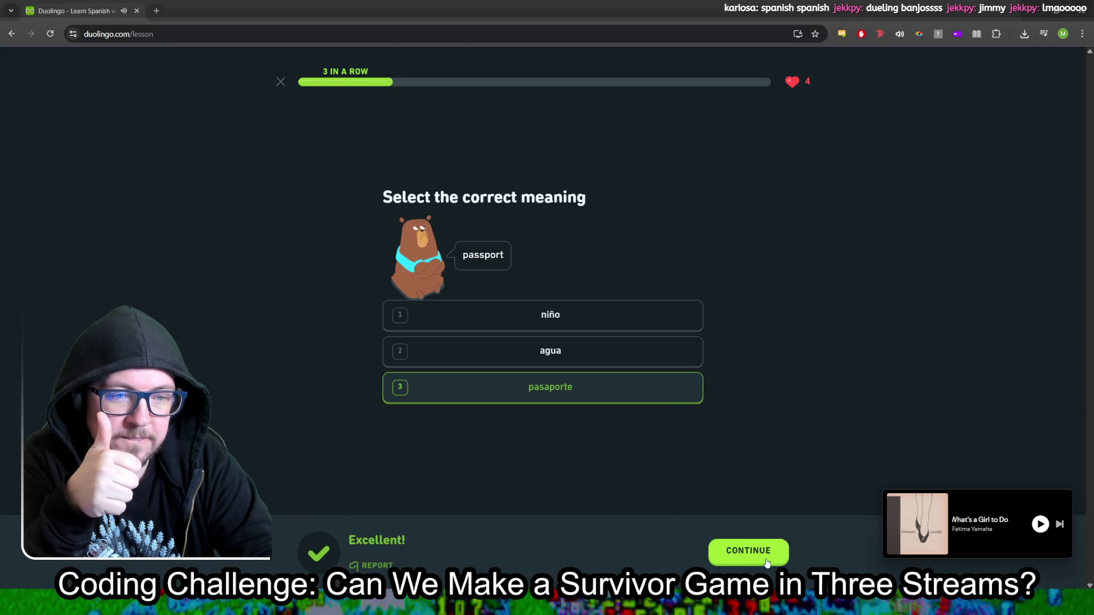
{"action": "left_click", "coordinate": [765, 560]}
Step: Answer the phone and suitcase exercises with el teléfono and la maleta, passing 5 in a row
{"action": "key", "text": "3"}
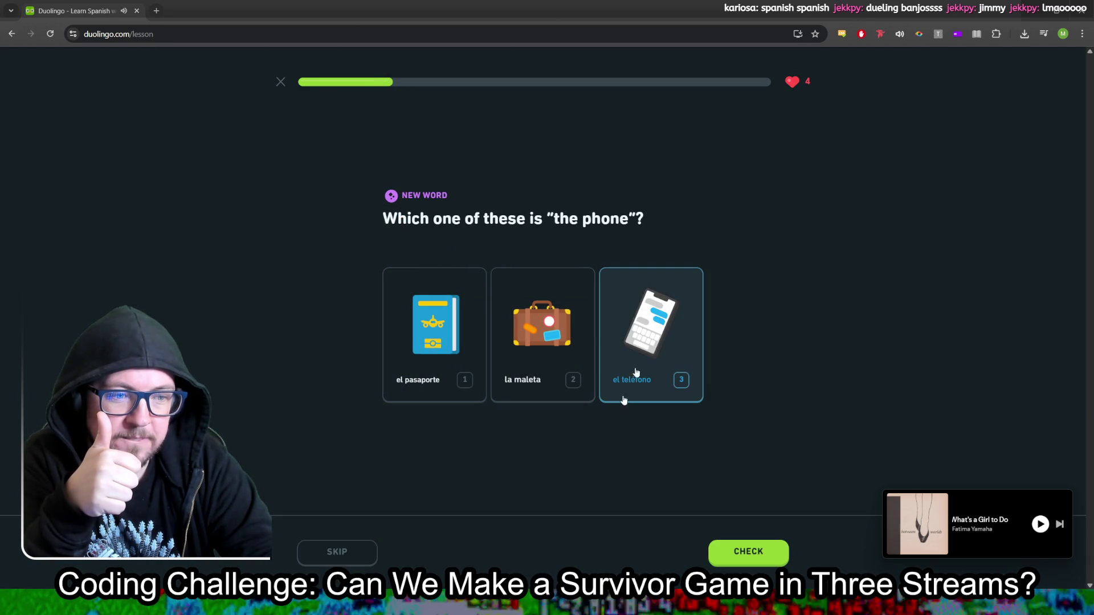
{"action": "key", "text": "Return"}
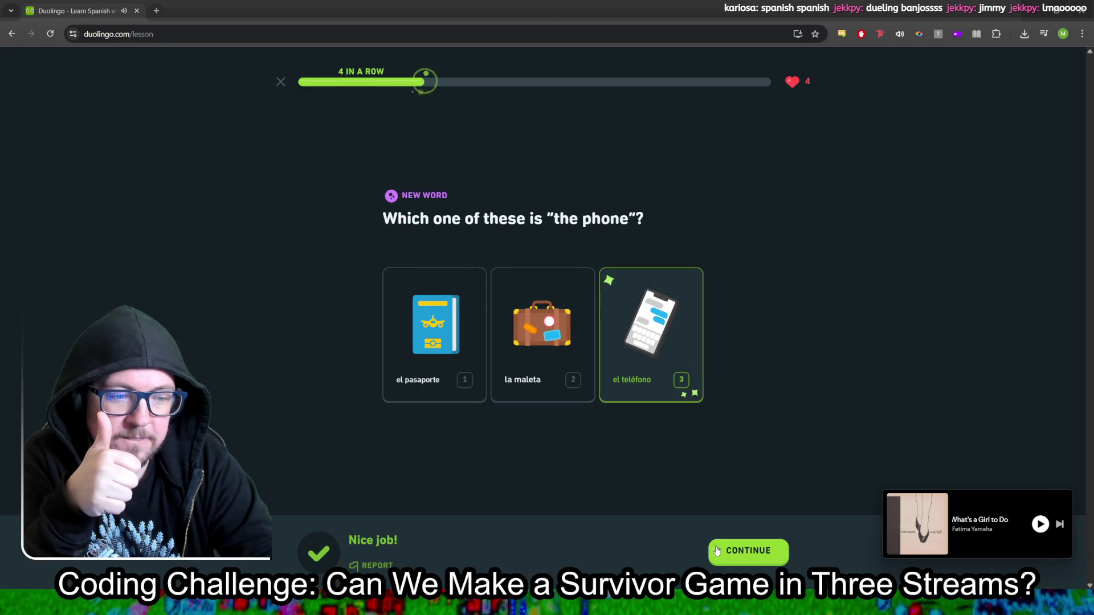
{"action": "key", "text": "Return"}
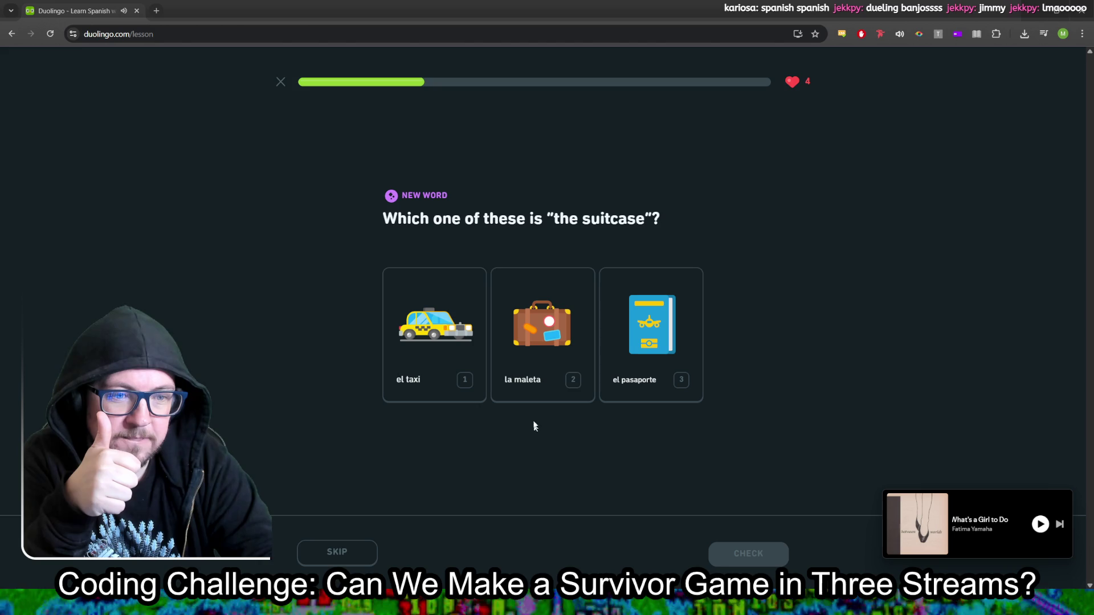
{"action": "left_click", "coordinate": [542, 315]}
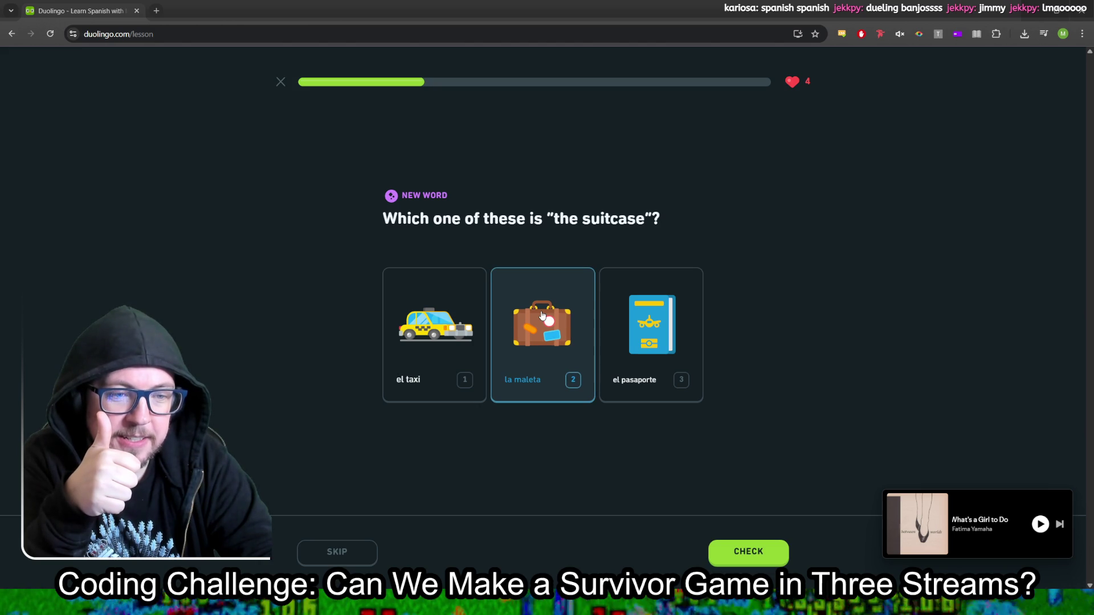
{"action": "left_click", "coordinate": [748, 562]}
{"action": "left_click", "coordinate": [748, 550]}
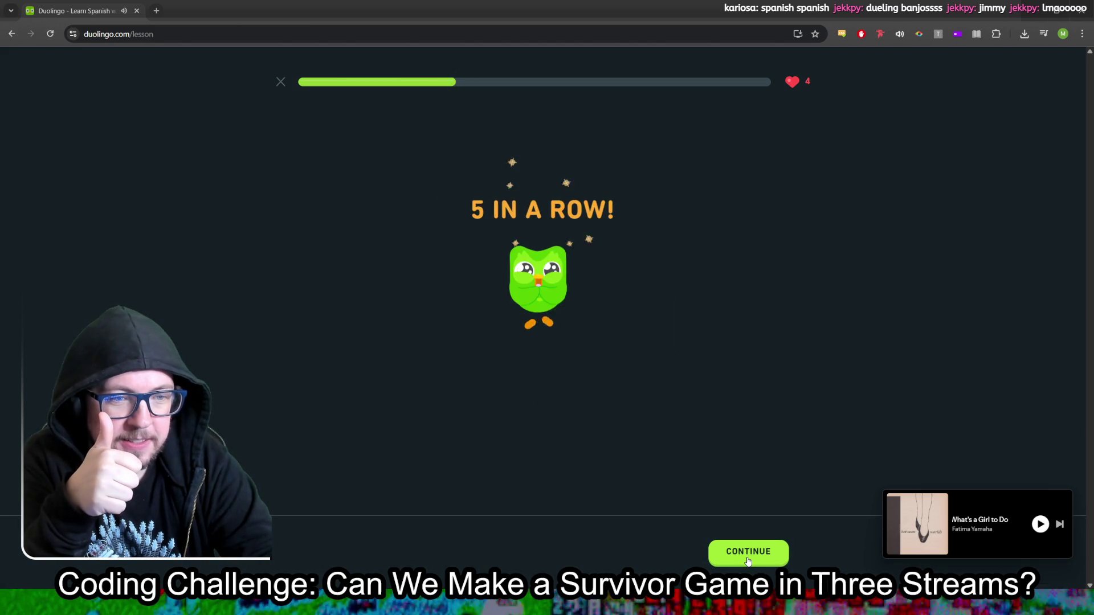
{"action": "left_click", "coordinate": [748, 554]}
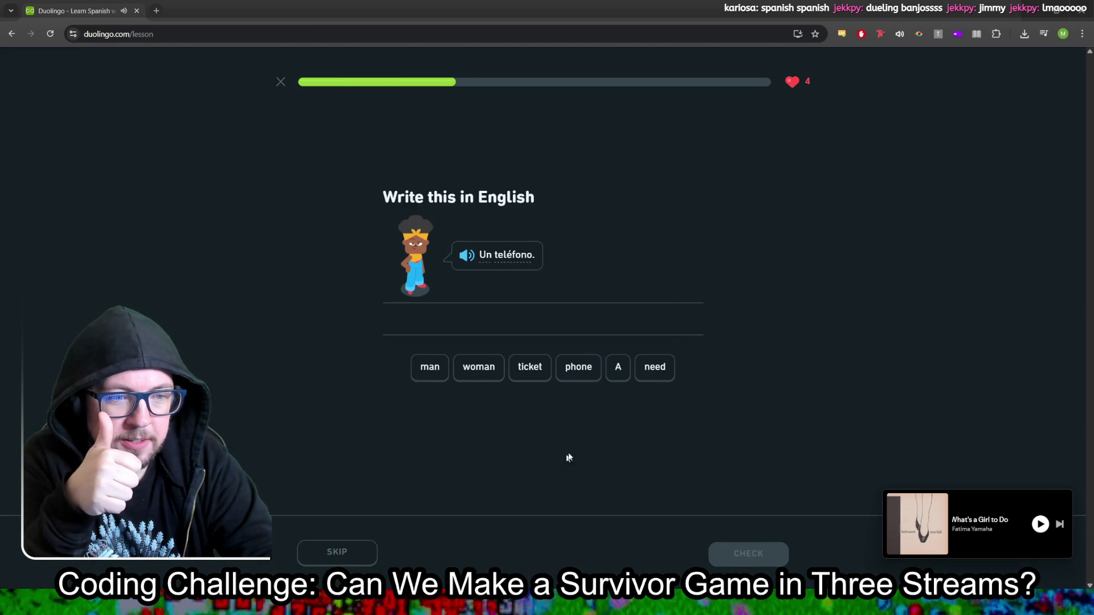
Step: Translate 'Un teléfono' as 'A phone' and 'Mi taxi' as 'My taxi'
{"action": "left_click", "coordinate": [617, 370]}
{"action": "left_click", "coordinate": [577, 369]}
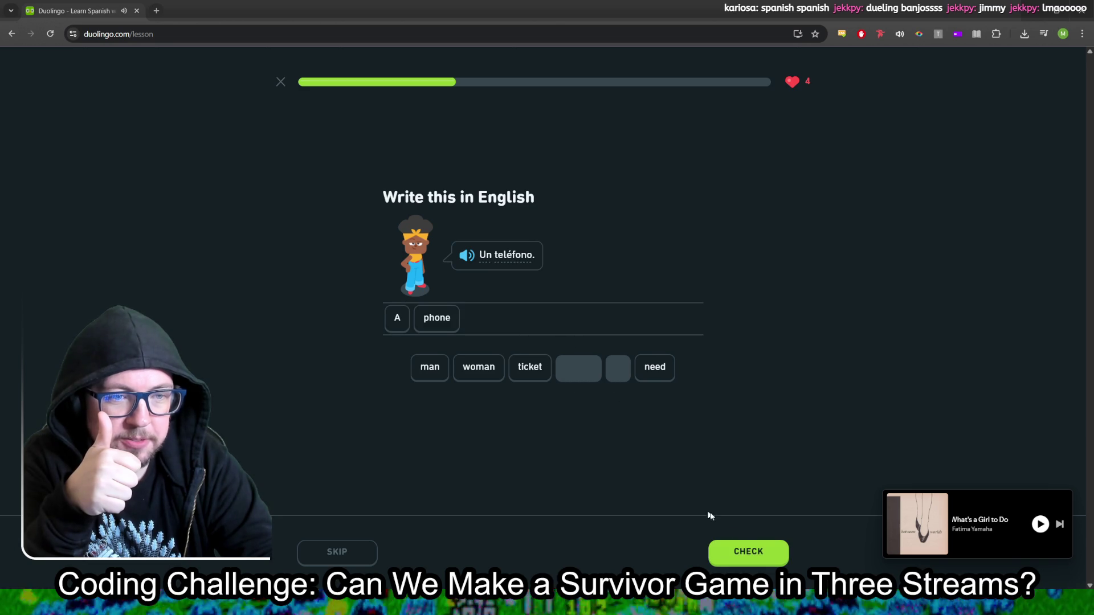
{"action": "left_click", "coordinate": [741, 552]}
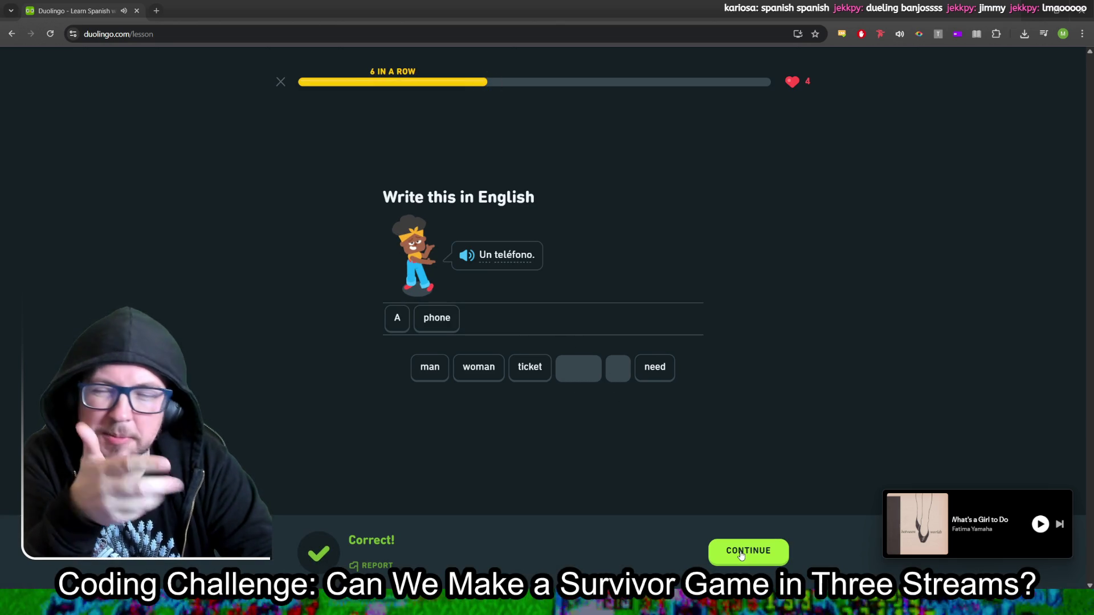
{"action": "left_click", "coordinate": [740, 552]}
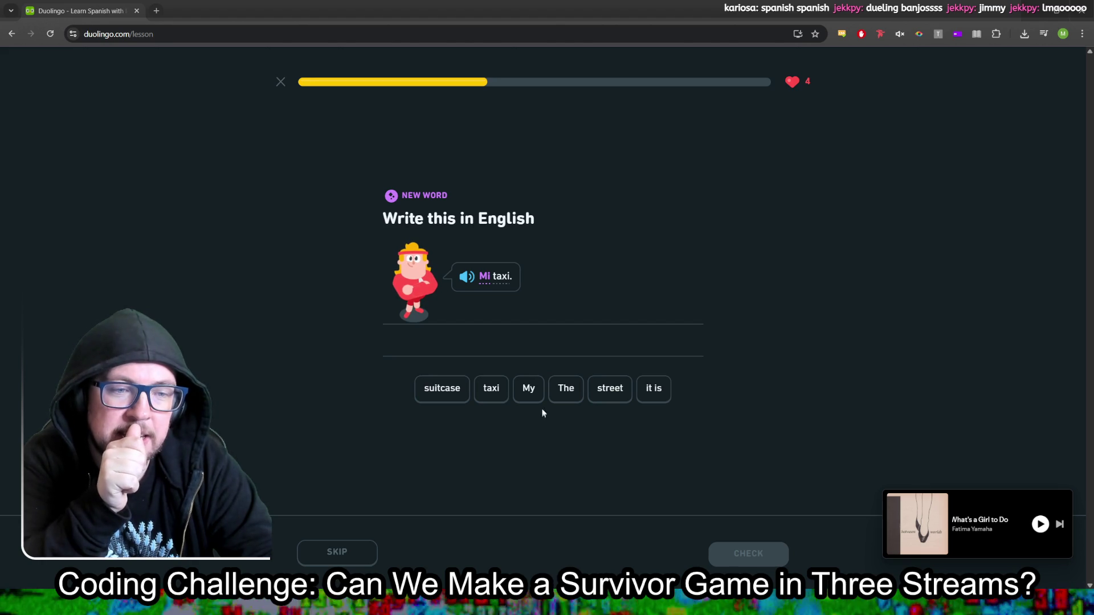
{"action": "left_click", "coordinate": [531, 392]}
{"action": "left_click", "coordinate": [719, 557]}
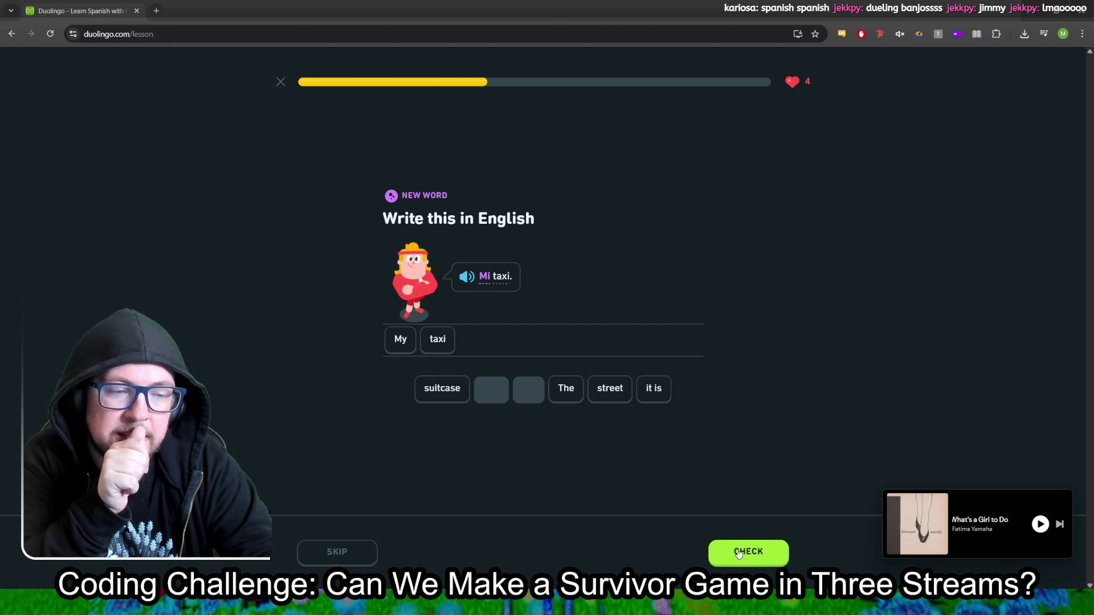
{"action": "key", "text": "Return"}
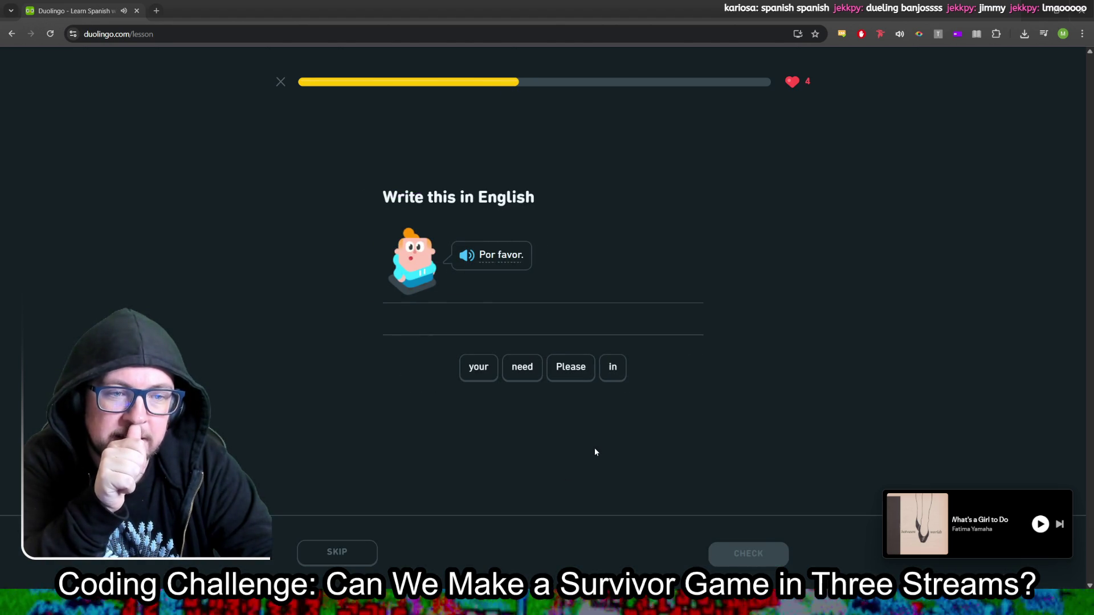
Step: Translate 'Por favor' as 'Please' and complete the first speaking exercise
{"action": "left_click", "coordinate": [568, 374]}
{"action": "key", "text": "Return"}
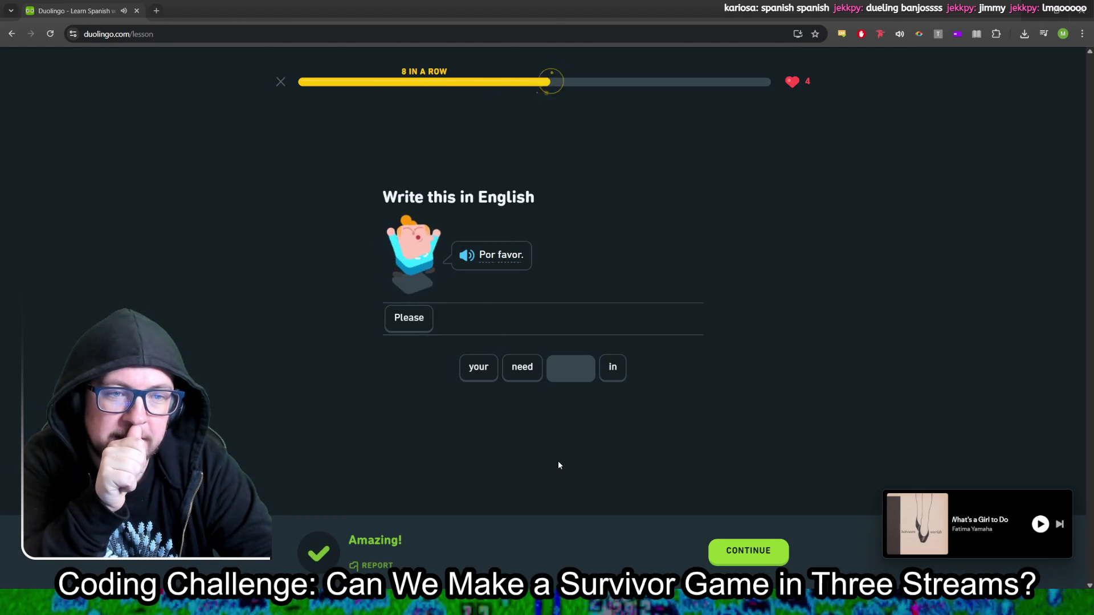
{"action": "key", "text": "Return"}
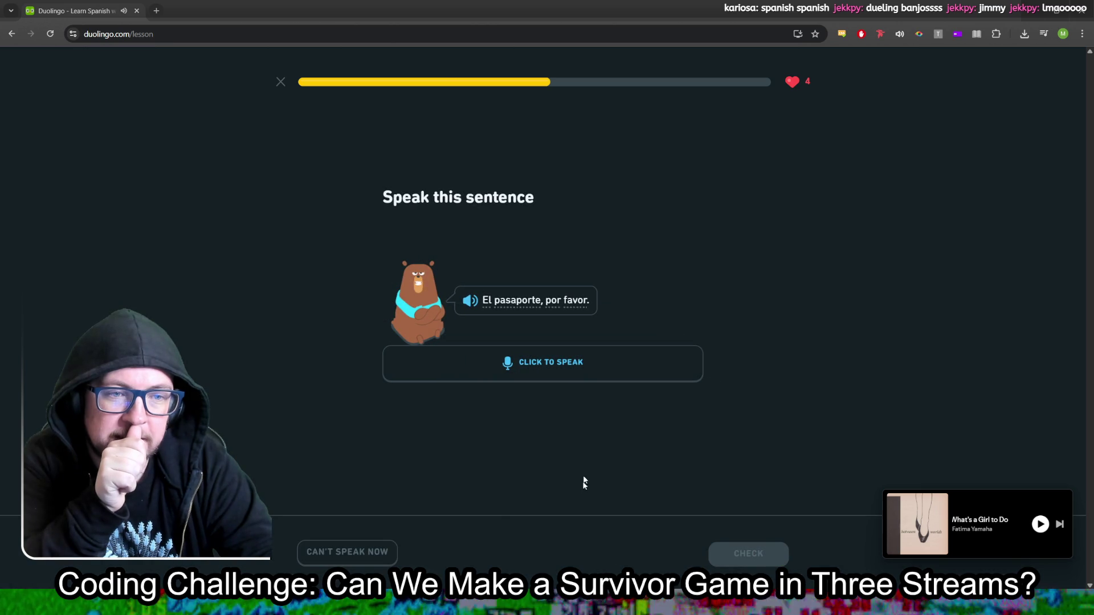
{"action": "left_click", "coordinate": [554, 370]}
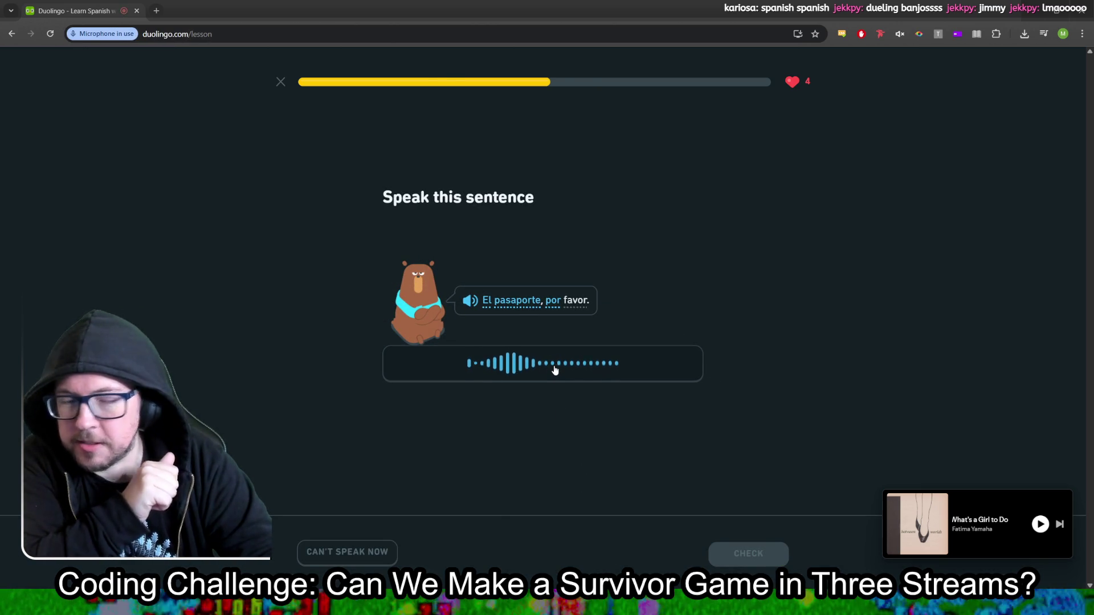
{"action": "left_click", "coordinate": [747, 550]}
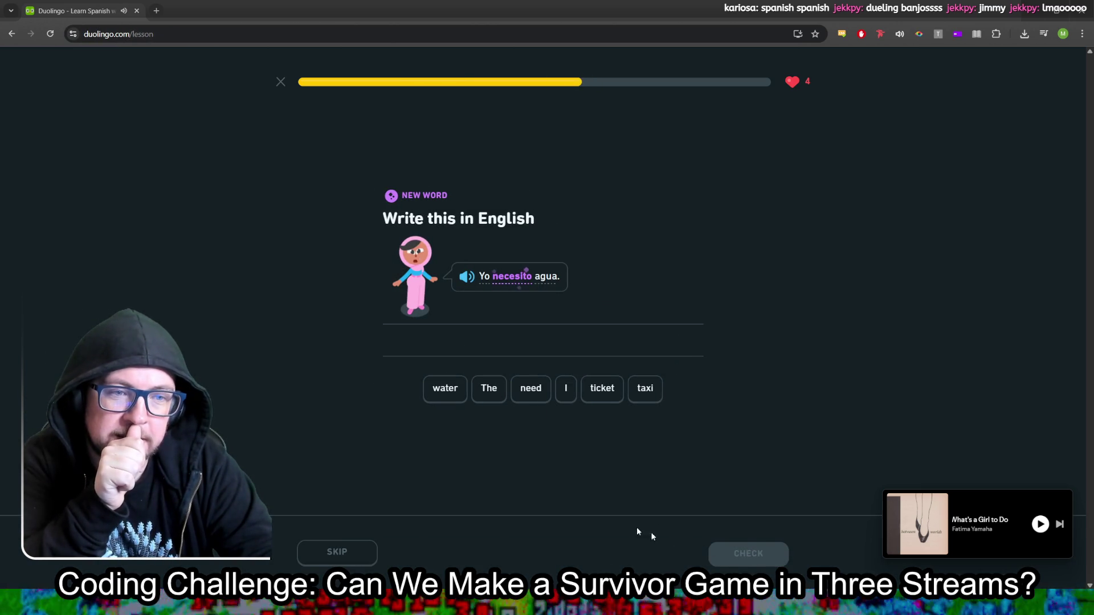
Step: Build and submit the answer 'I need water'
{"action": "left_click", "coordinate": [565, 390]}
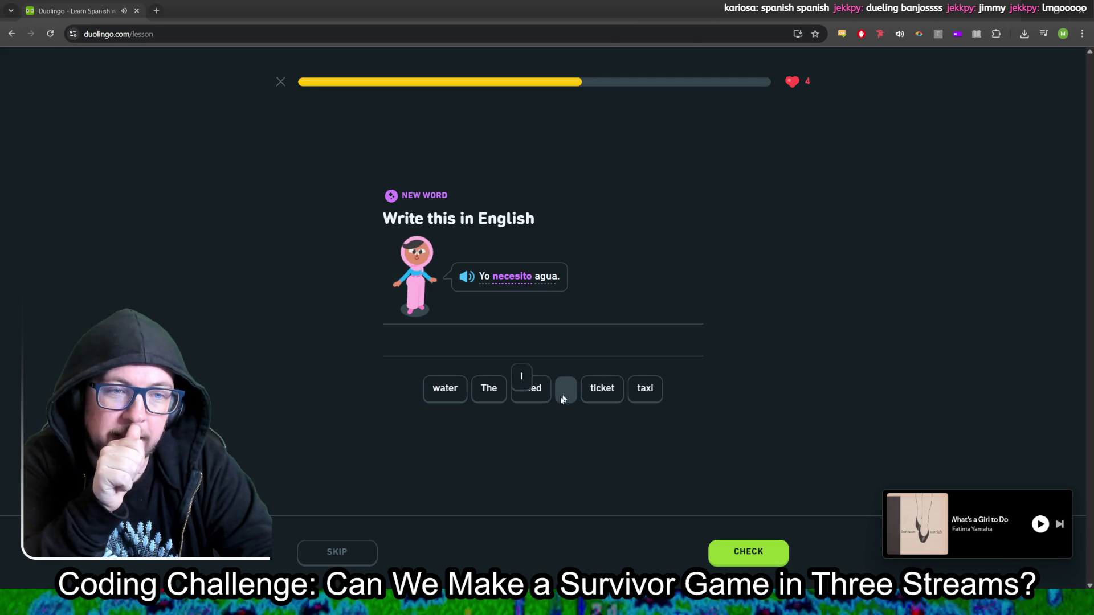
{"action": "left_click", "coordinate": [530, 392]}
{"action": "left_click", "coordinate": [443, 396]}
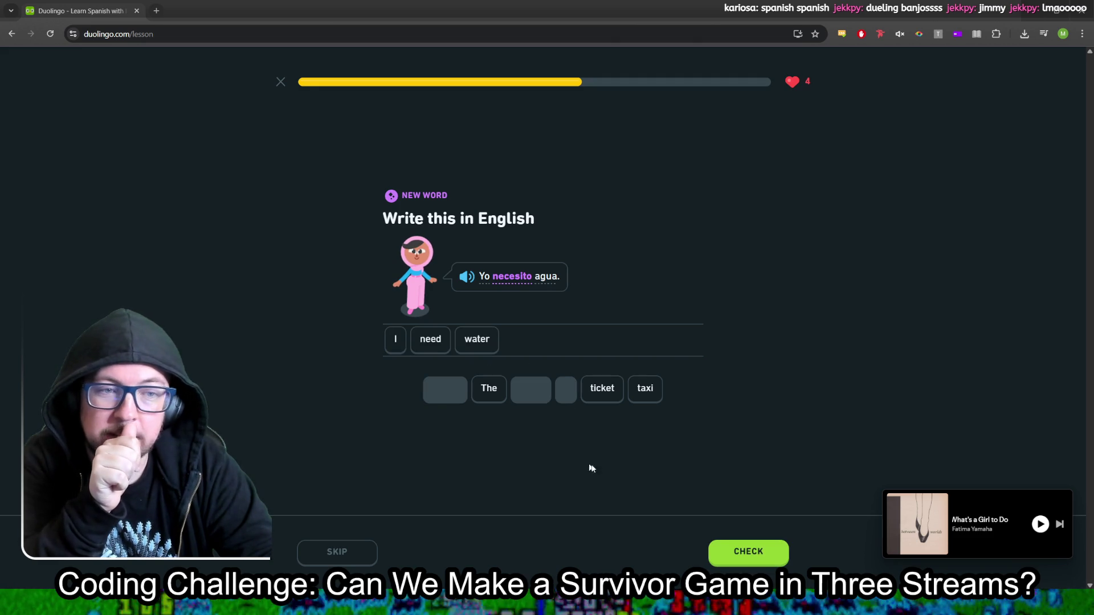
{"action": "left_click", "coordinate": [735, 554]}
{"action": "left_click", "coordinate": [734, 553]}
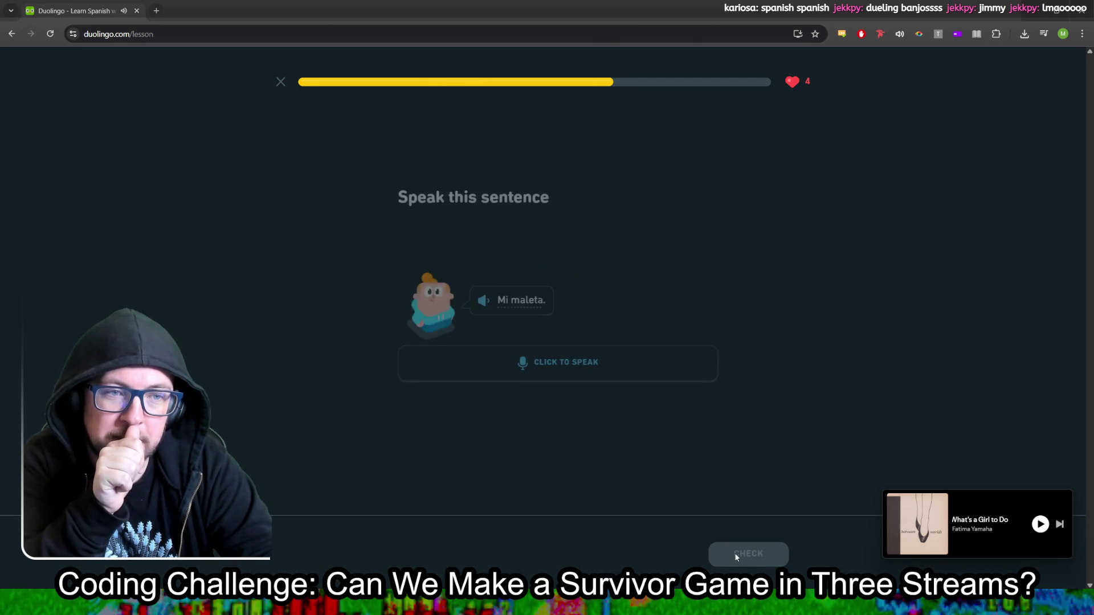
Step: Speak 'Mi maleta' and 'El pasaporte', continuing to the harder-exercises announcement
{"action": "left_click", "coordinate": [586, 365]}
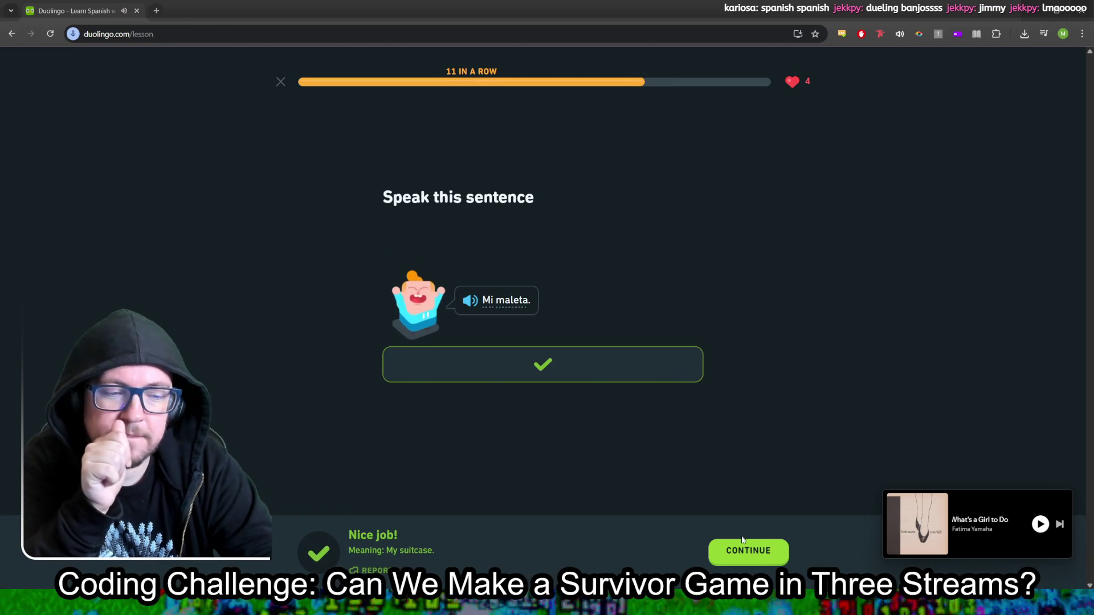
{"action": "left_click", "coordinate": [748, 555]}
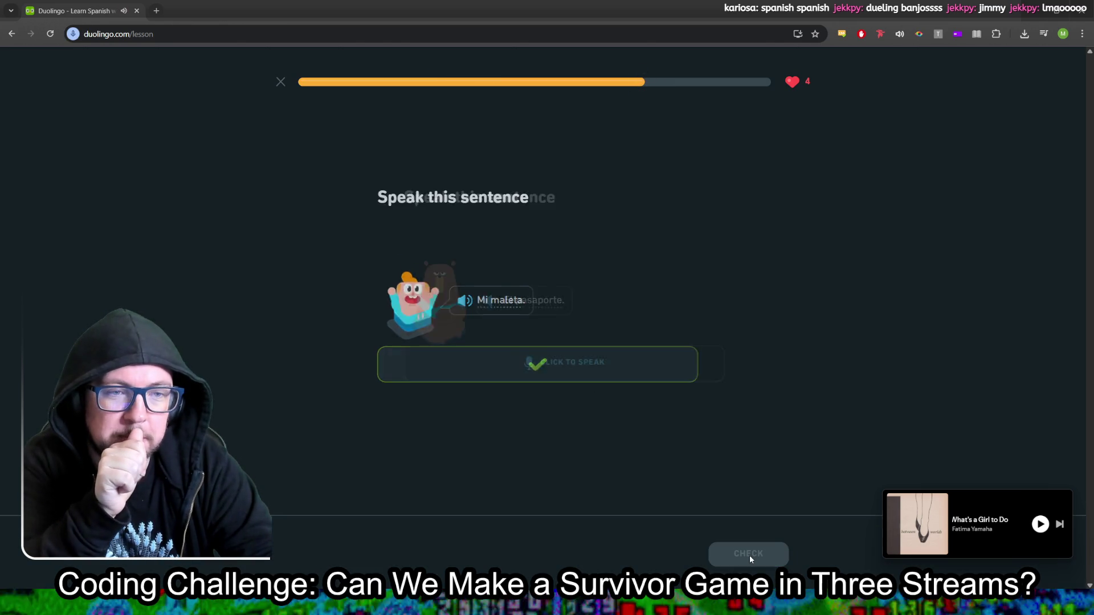
{"action": "left_click", "coordinate": [601, 368]}
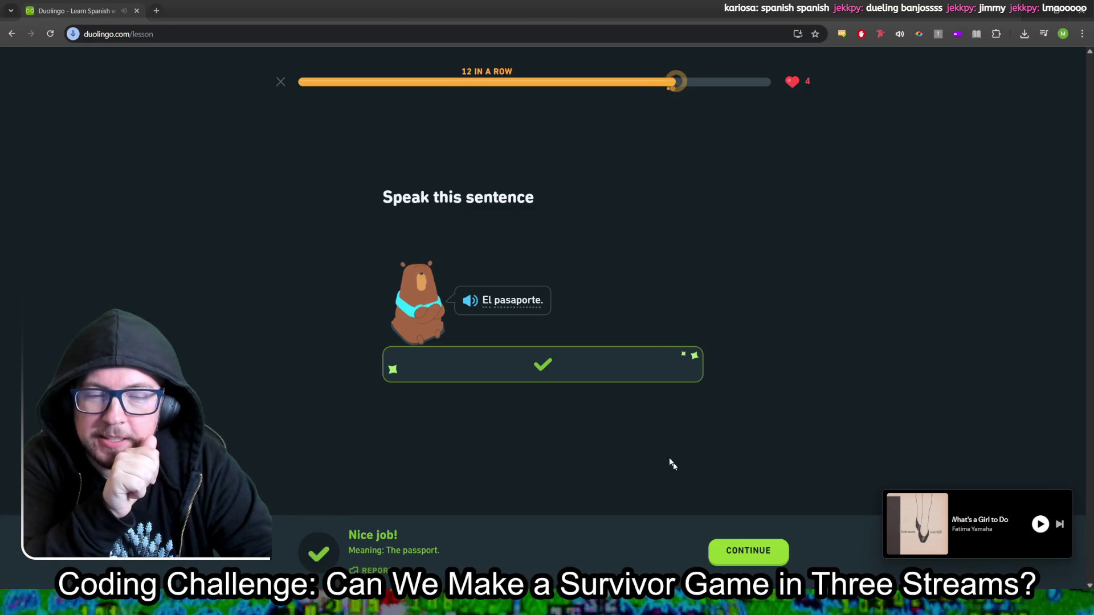
{"action": "key", "text": "Return"}
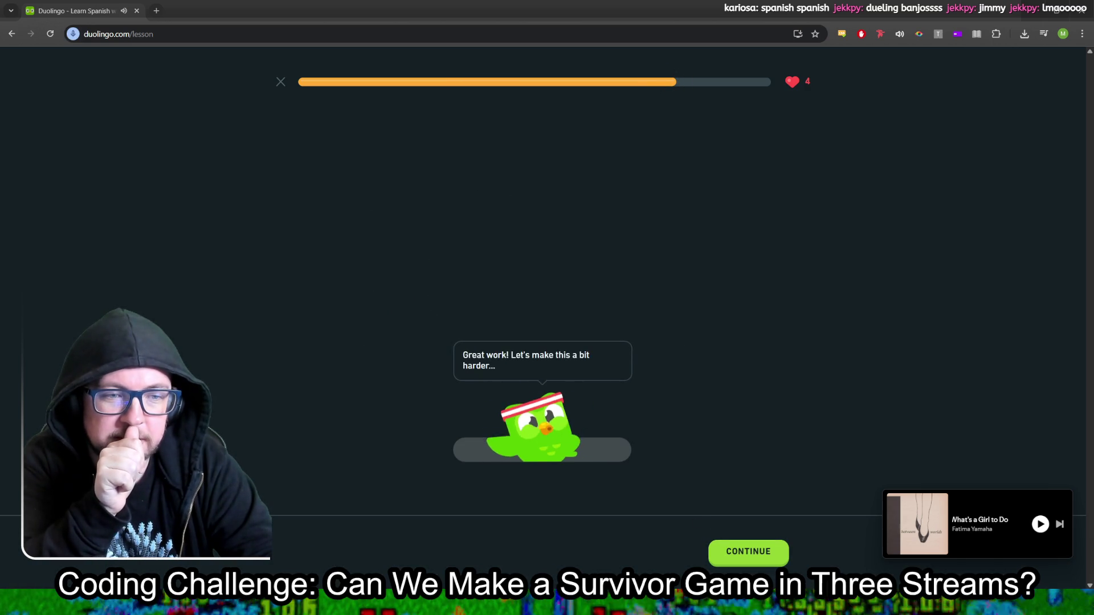
{"action": "left_click", "coordinate": [750, 553]}
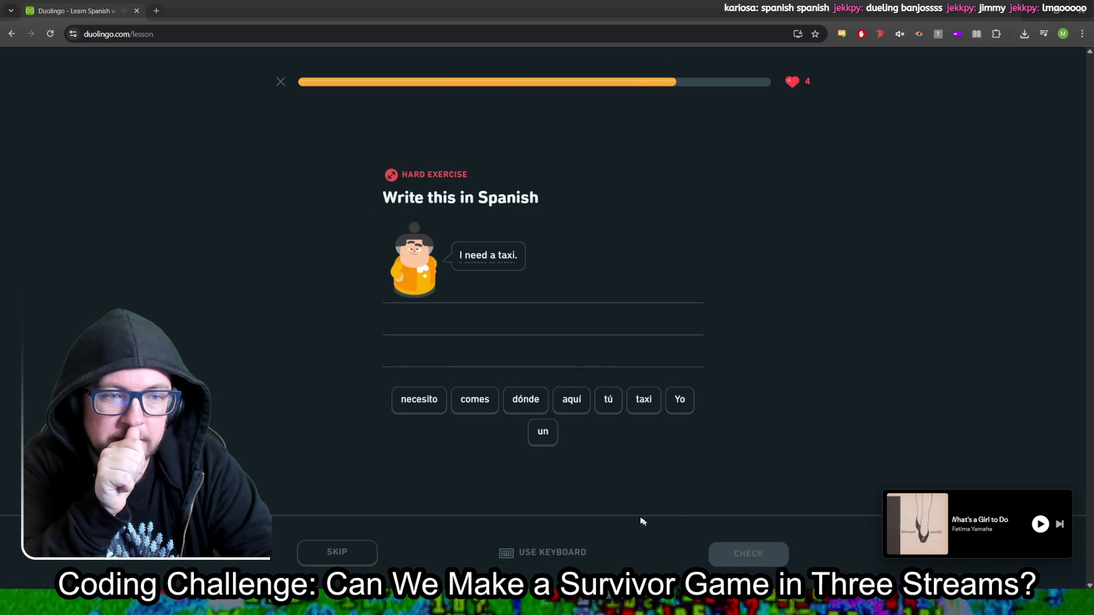
Step: Build and submit the Spanish answer 'Yo necesito un taxi'
{"action": "left_click", "coordinate": [679, 399]}
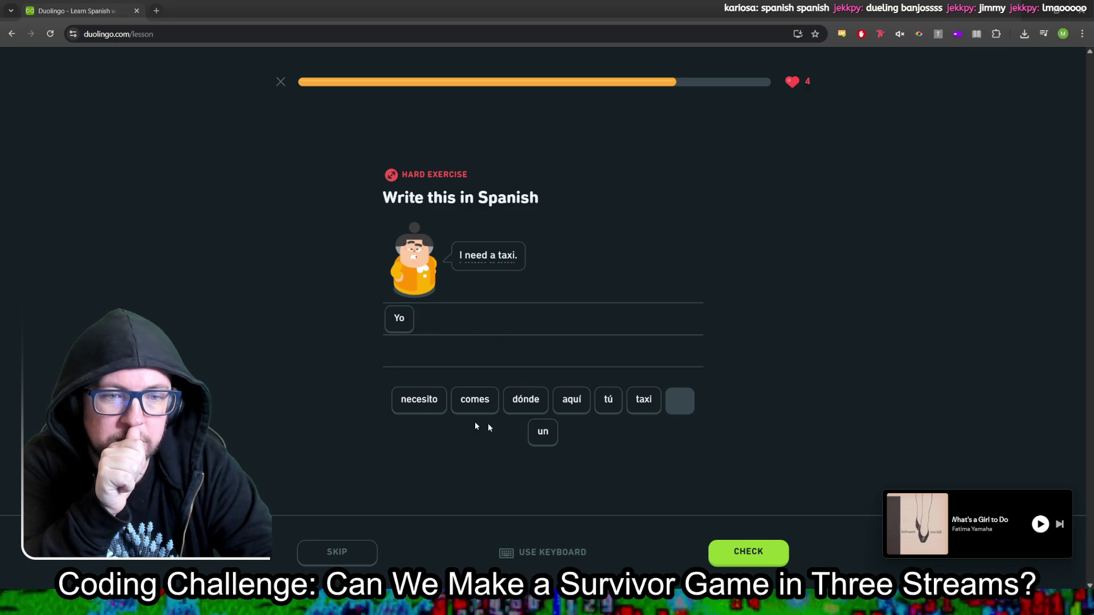
{"action": "left_click", "coordinate": [419, 402]}
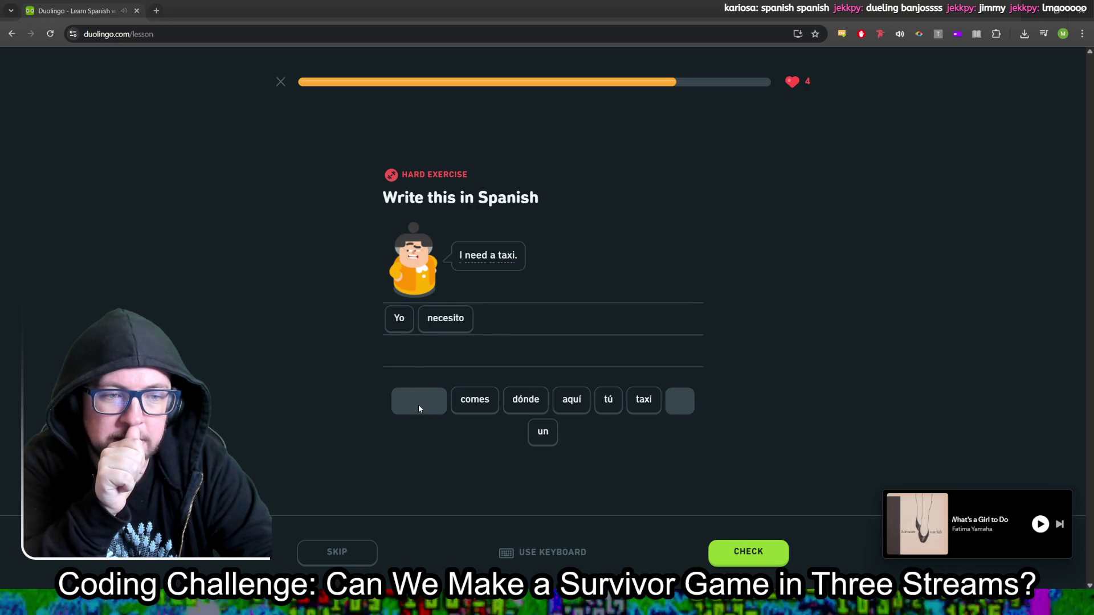
{"action": "left_click", "coordinate": [549, 436]}
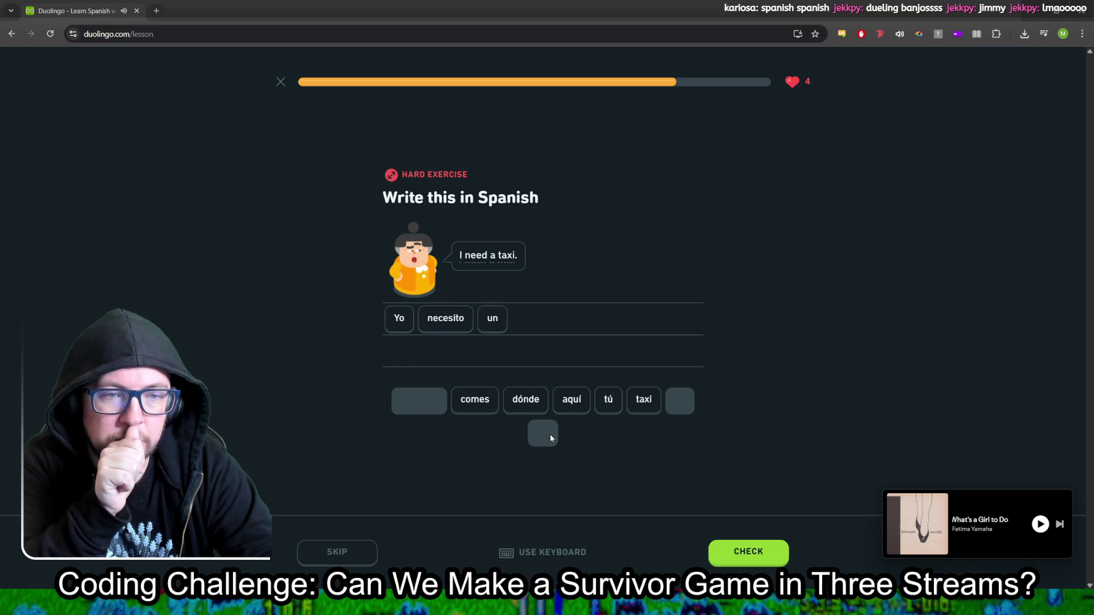
{"action": "left_click", "coordinate": [649, 412]}
{"action": "left_click", "coordinate": [762, 553]}
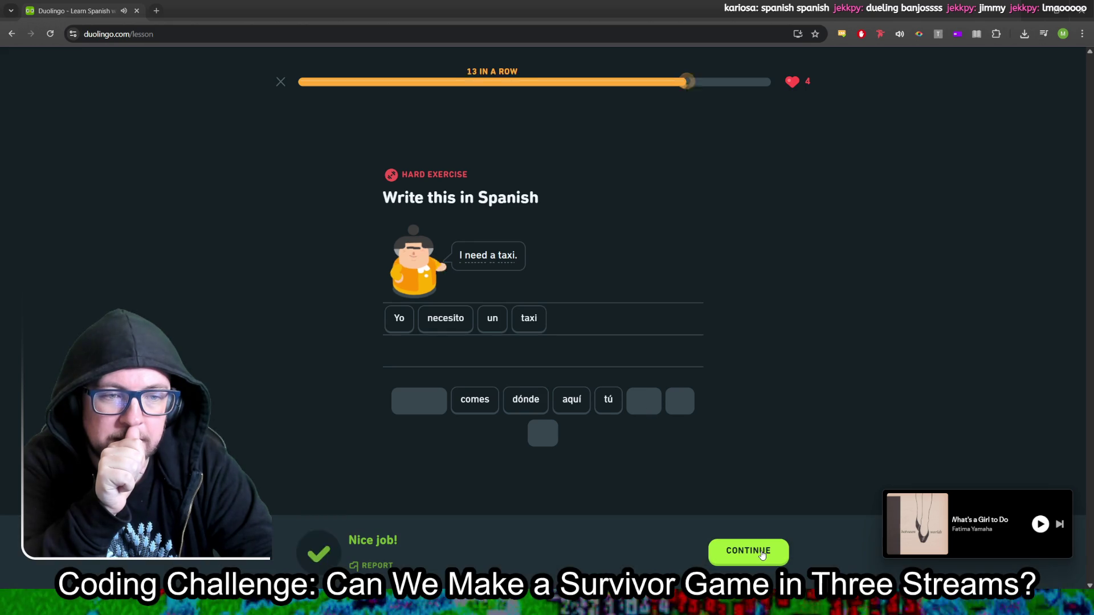
{"action": "left_click", "coordinate": [762, 553]}
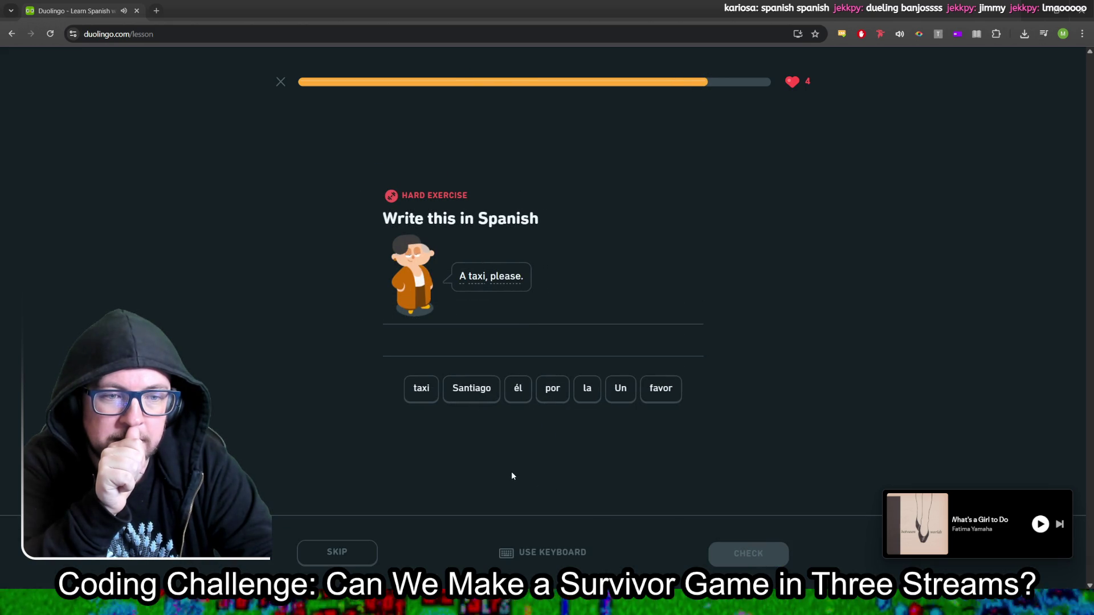
Step: Build and submit the Spanish answer 'Un taxi por favor'
{"action": "left_click", "coordinate": [630, 393]}
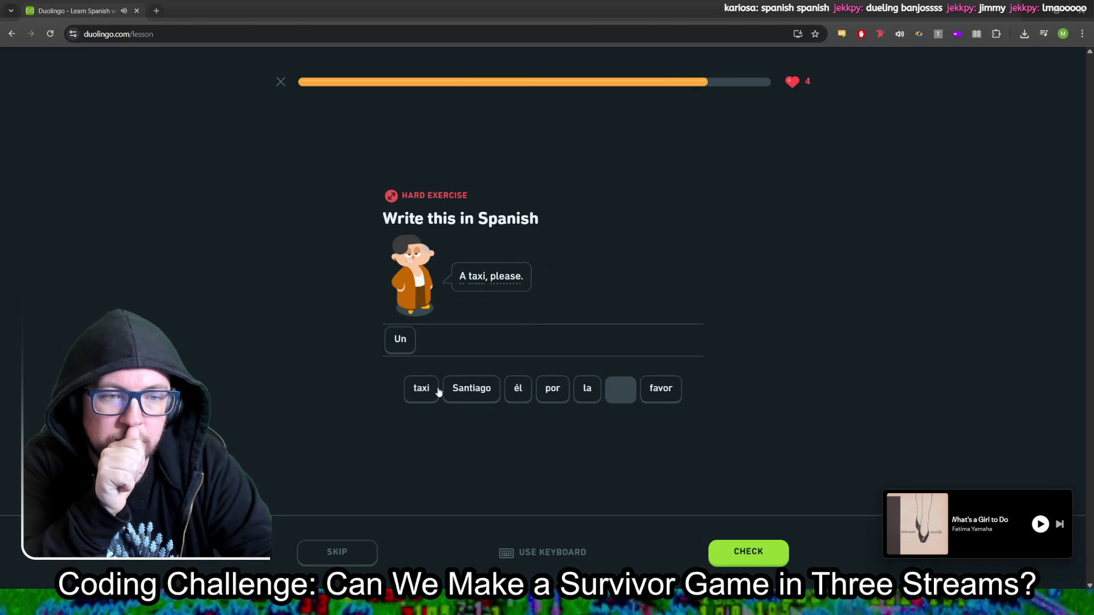
{"action": "left_click", "coordinate": [422, 387]}
{"action": "left_click", "coordinate": [550, 389]}
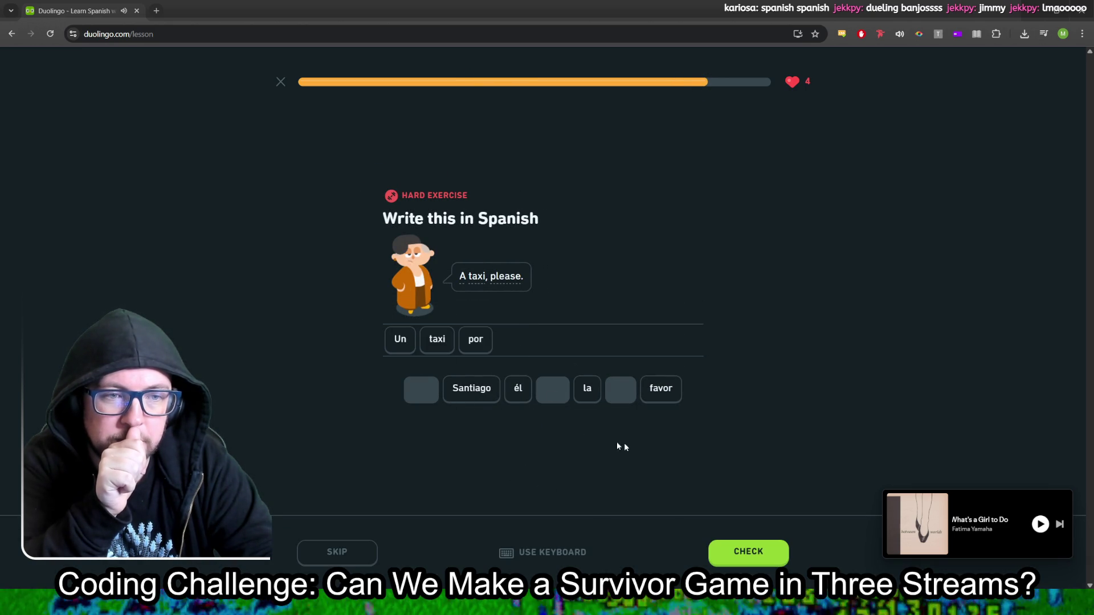
{"action": "left_click", "coordinate": [662, 393]}
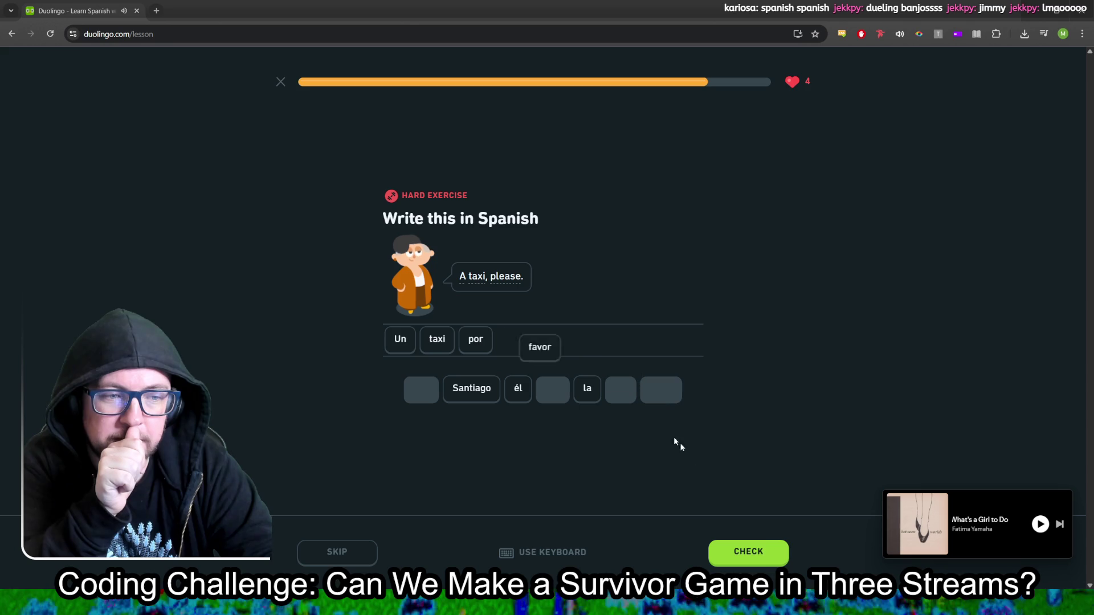
{"action": "left_click", "coordinate": [751, 554]}
{"action": "left_click", "coordinate": [752, 558]}
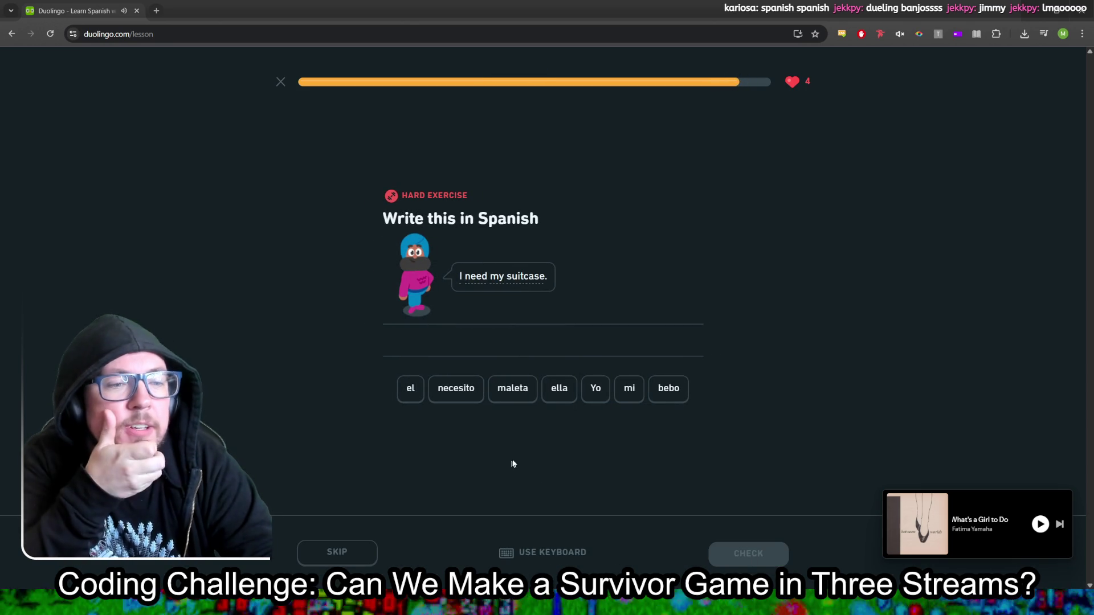
Step: Build and submit the Spanish answer 'Yo necesito mi maleta'
{"action": "left_click", "coordinate": [590, 392]}
{"action": "left_click", "coordinate": [450, 392]}
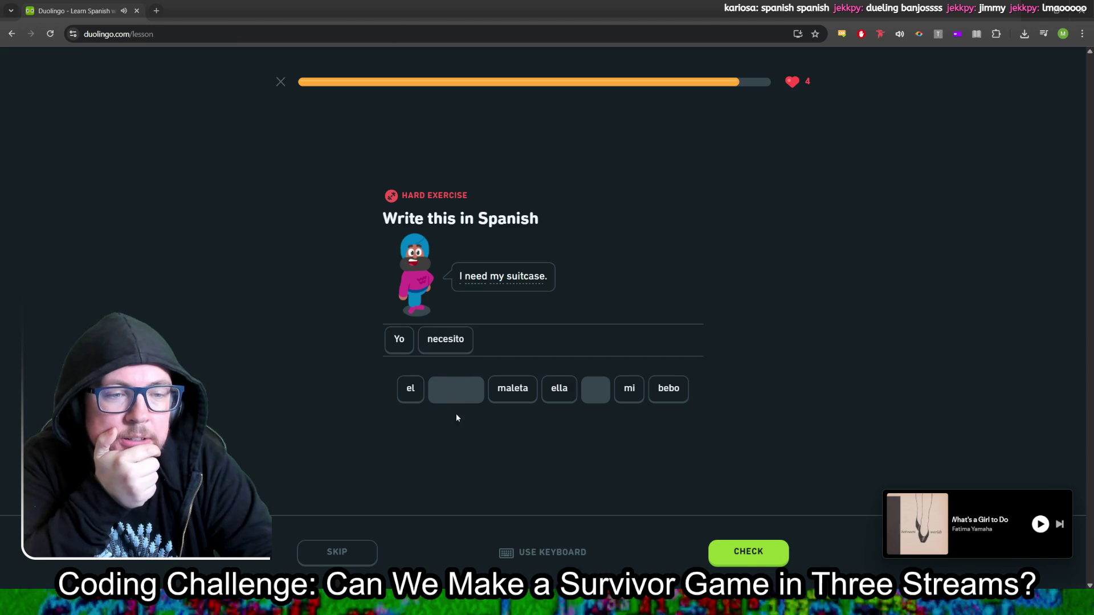
{"action": "left_click", "coordinate": [633, 393]}
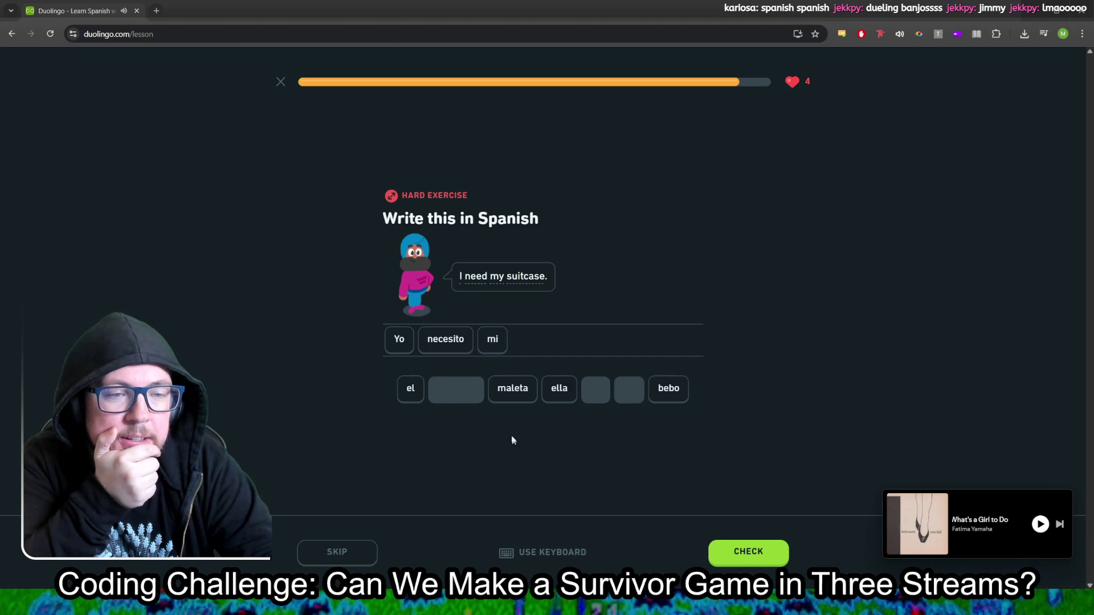
{"action": "left_click", "coordinate": [513, 393]}
{"action": "left_click", "coordinate": [739, 552]}
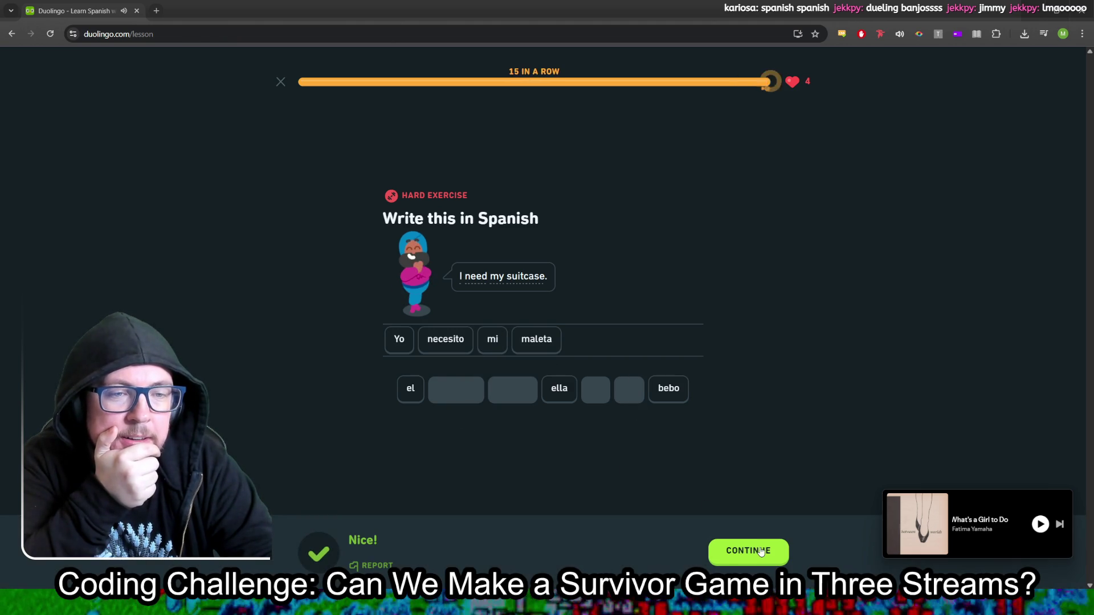
{"action": "left_click", "coordinate": [739, 552]}
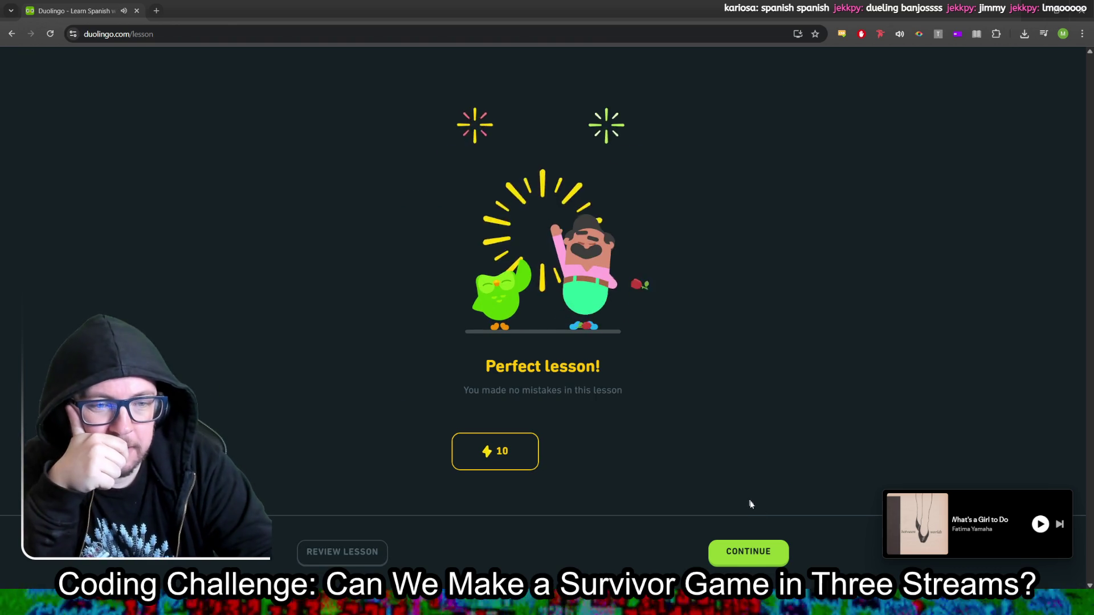
Step: Continue through the perfect lesson, quests, chest, badge and leaderboard screens, then close Chrome
{"action": "left_click", "coordinate": [750, 553]}
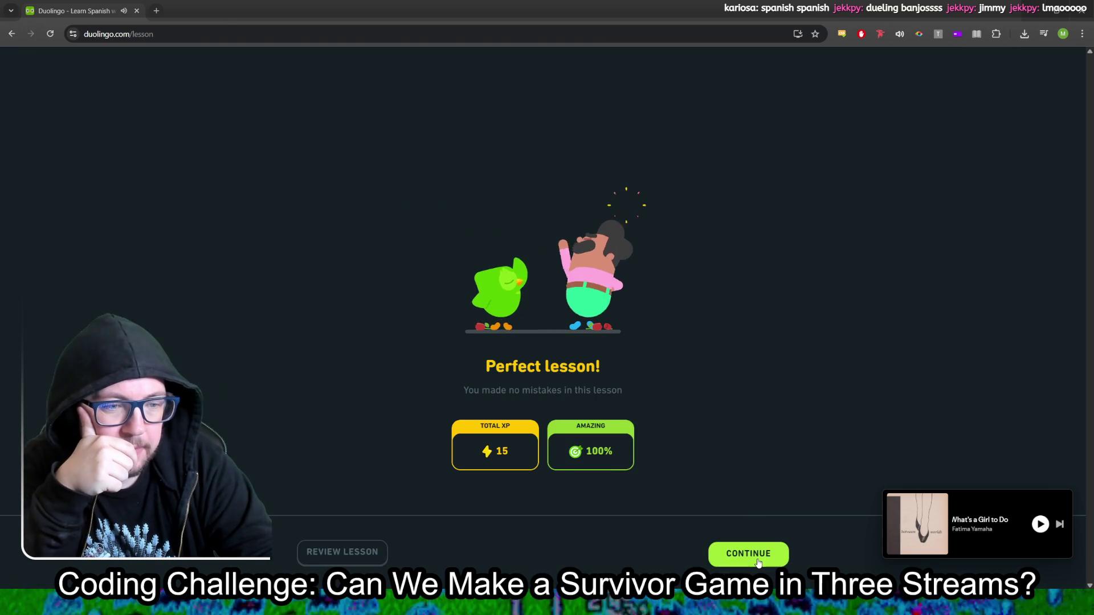
{"action": "left_click", "coordinate": [758, 561]}
{"action": "left_click", "coordinate": [758, 562]}
{"action": "left_click", "coordinate": [752, 556]}
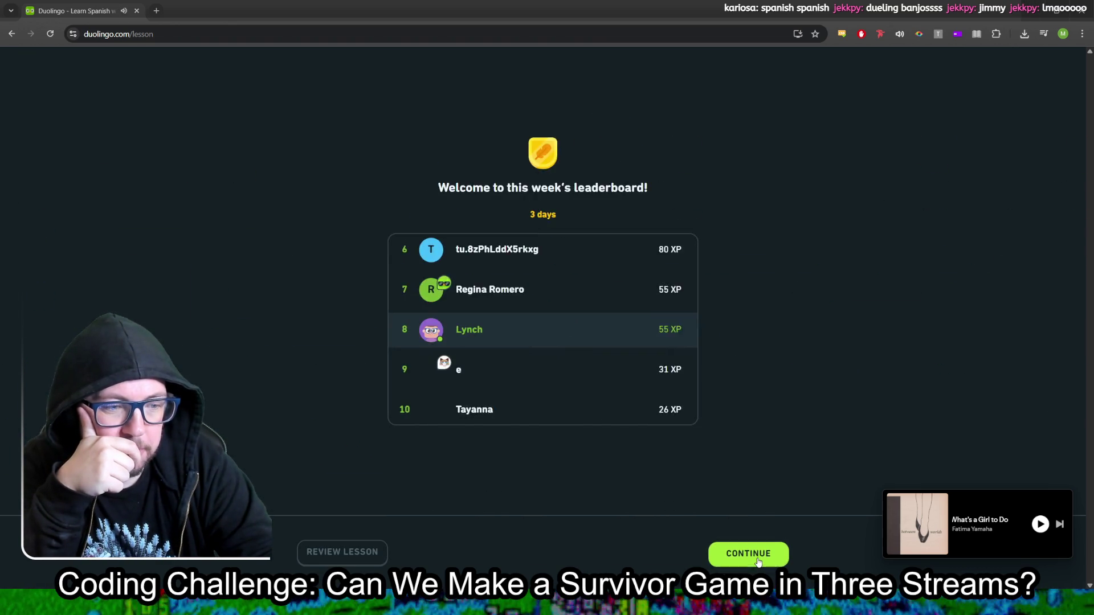
{"action": "left_click", "coordinate": [746, 552]}
{"action": "left_click", "coordinate": [1090, 3]}
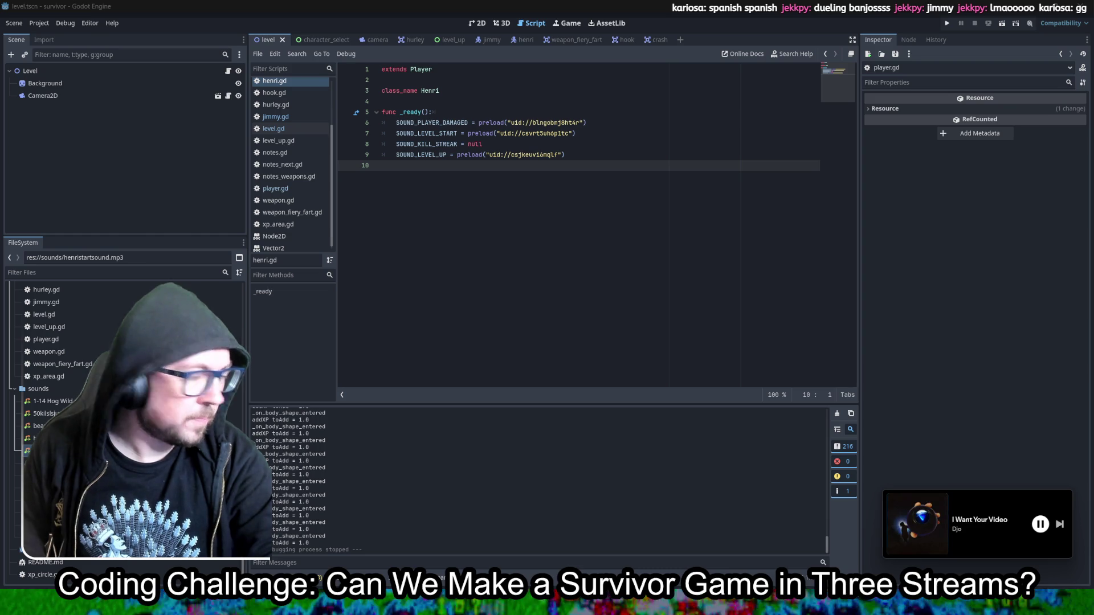
Step: Delete and restore henri.gd's empty last line, then switch to the beans image search
{"action": "left_click", "coordinate": [684, 247]}
{"action": "key", "text": "BackSpace"}
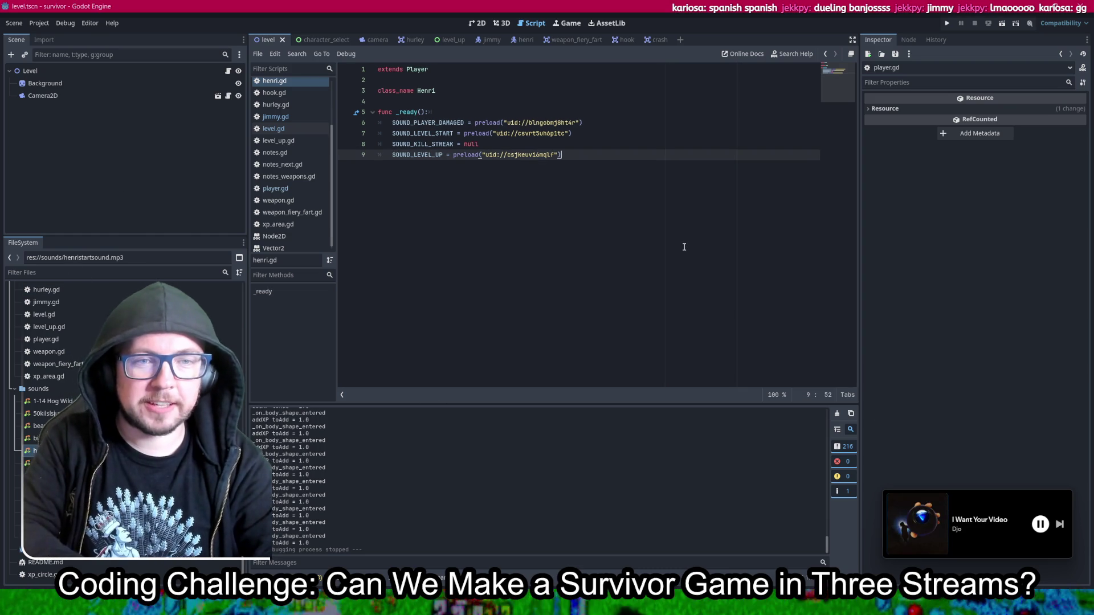
{"action": "key", "text": "ctrl+z"}
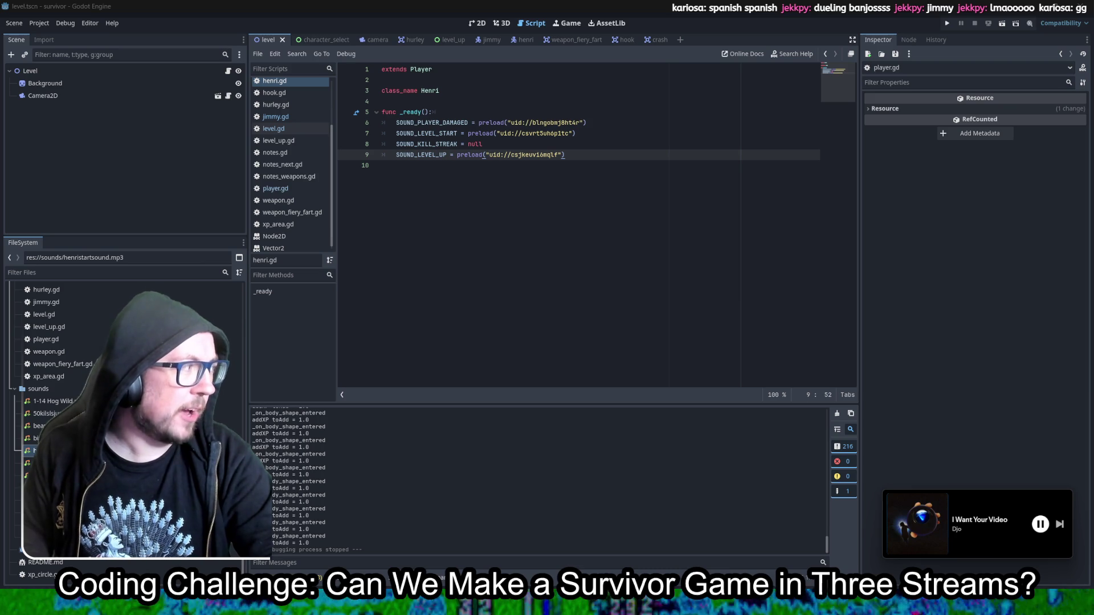
{"action": "key", "text": "alt+Tab"}
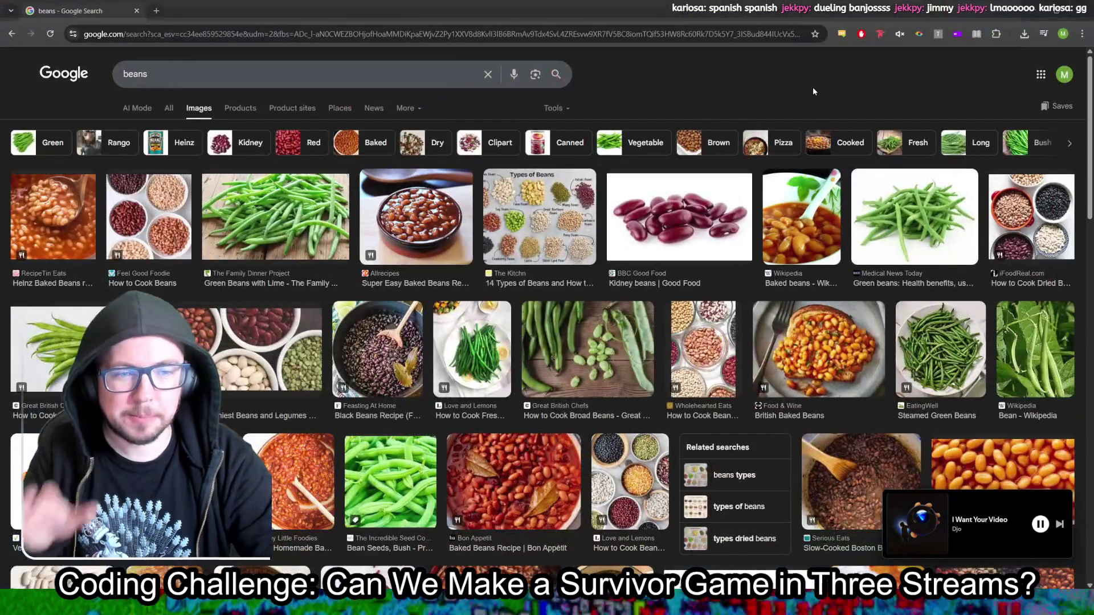
Step: Set the 'beans' image results' colour filter to Transparent and scroll through the results
{"action": "left_click", "coordinate": [556, 108]}
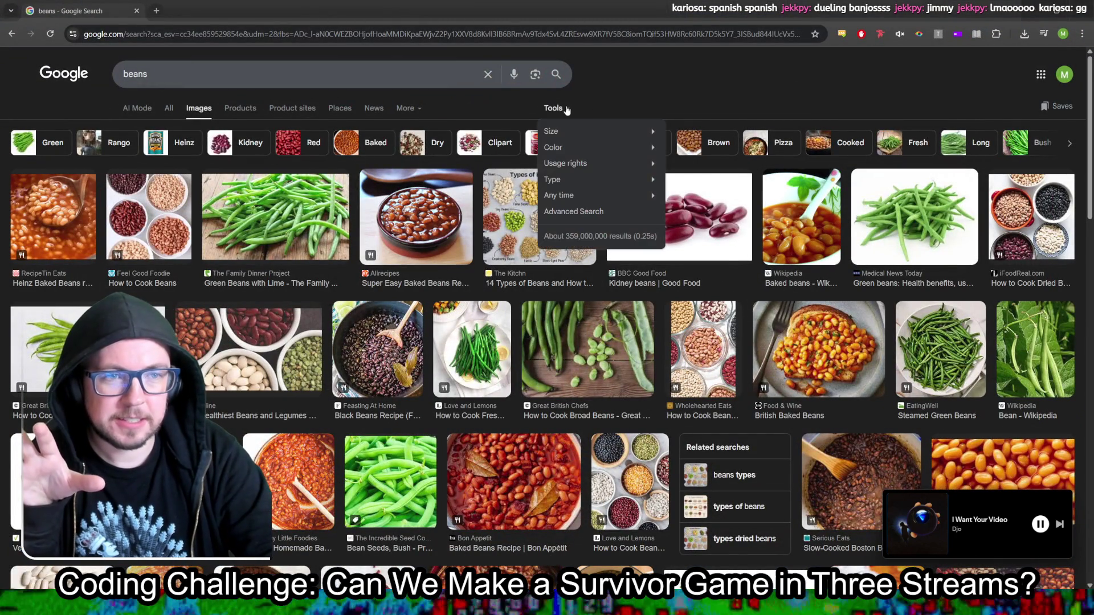
{"action": "mouse_move", "coordinate": [588, 179]}
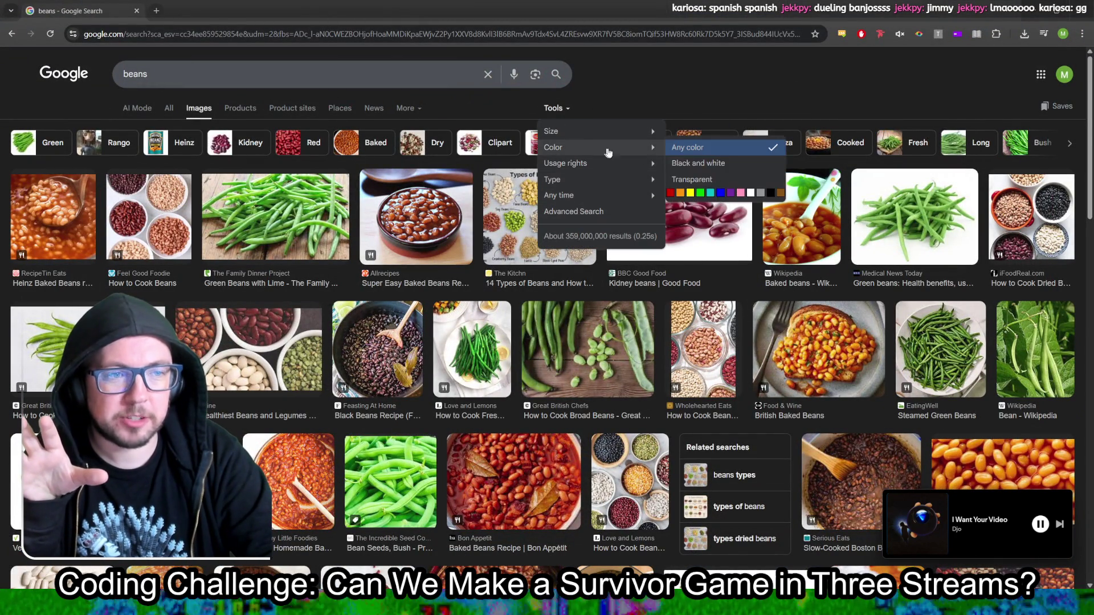
{"action": "mouse_move", "coordinate": [646, 154]}
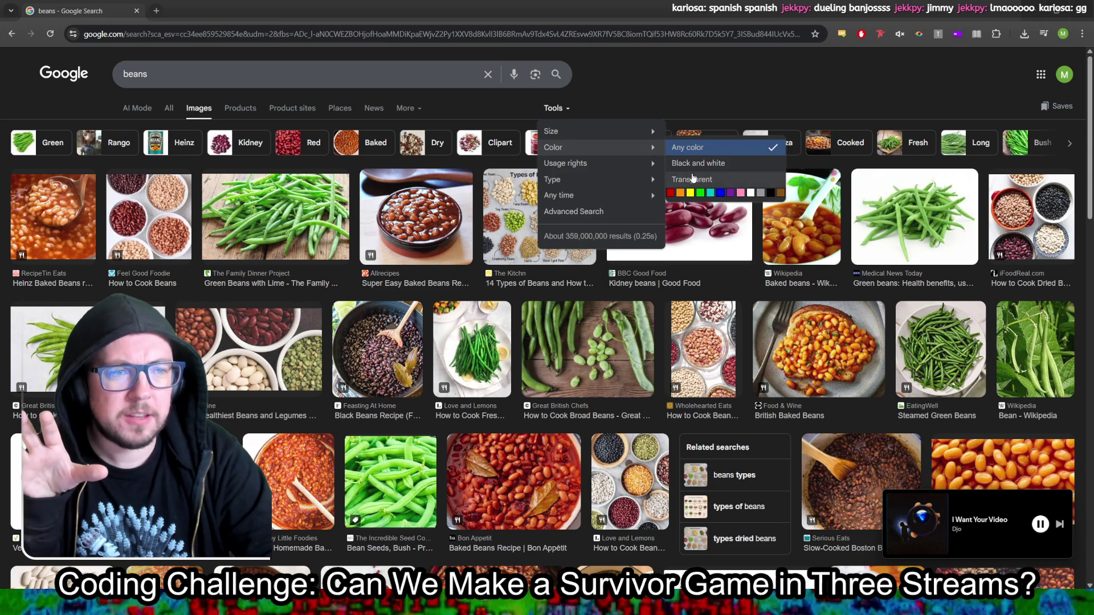
{"action": "left_click", "coordinate": [693, 180]}
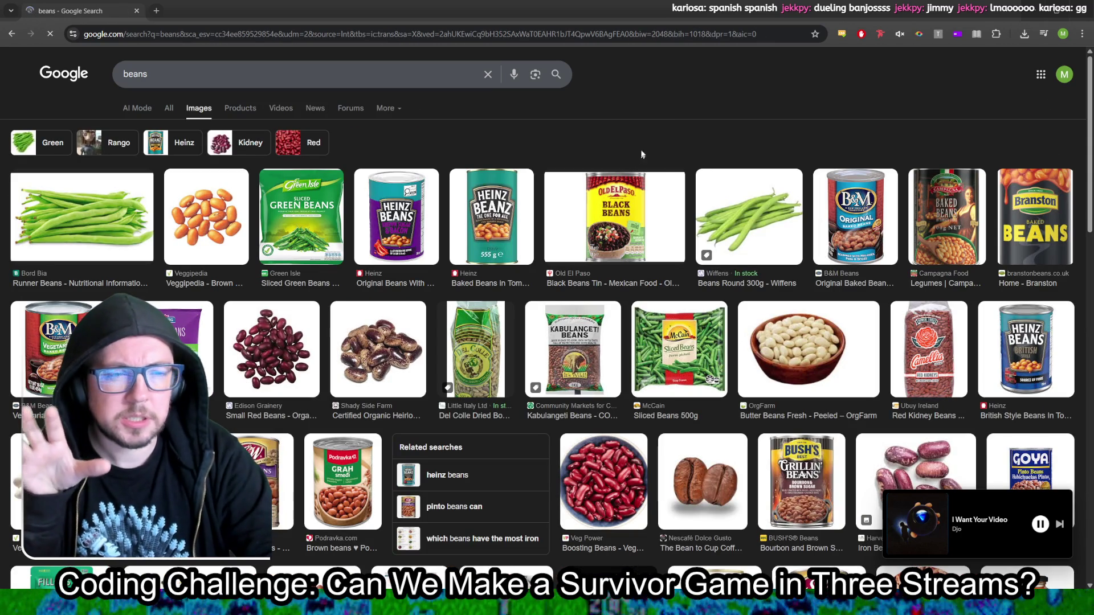
{"action": "scroll", "coordinate": [658, 149], "scroll_direction": "down", "scroll_amount": 6}
{"action": "scroll", "coordinate": [659, 150], "scroll_direction": "down", "scroll_amount": 1}
{"action": "scroll", "coordinate": [658, 146], "scroll_direction": "down", "scroll_amount": 6}
{"action": "scroll", "coordinate": [660, 150], "scroll_direction": "down", "scroll_amount": 6}
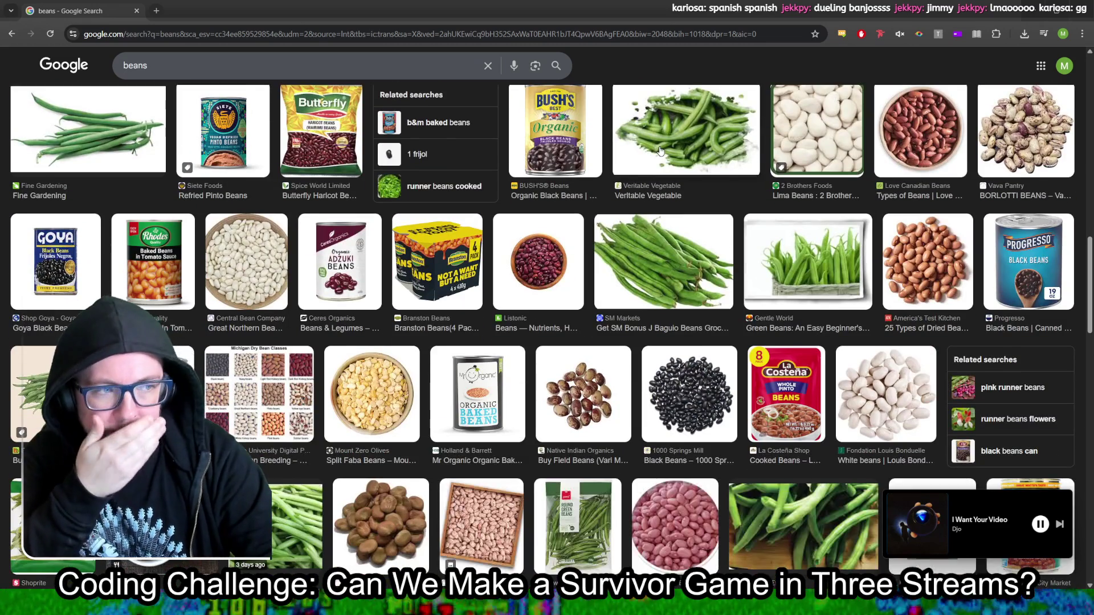
{"action": "scroll", "coordinate": [605, 245], "scroll_direction": "down", "scroll_amount": 4}
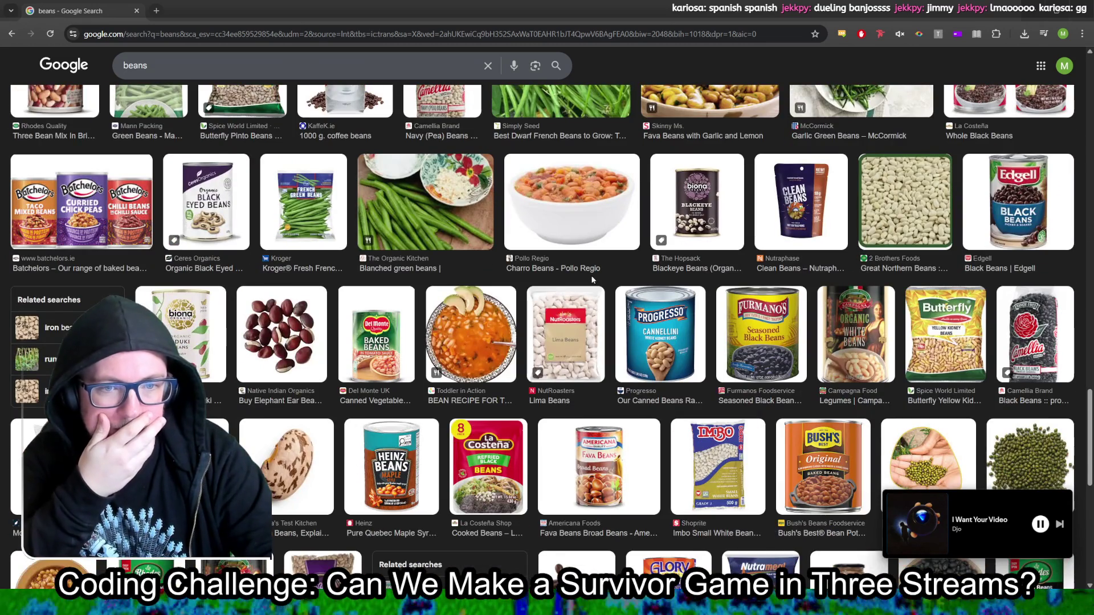
{"action": "scroll", "coordinate": [592, 280], "scroll_direction": "down", "scroll_amount": 5}
{"action": "scroll", "coordinate": [592, 279], "scroll_direction": "down", "scroll_amount": 8}
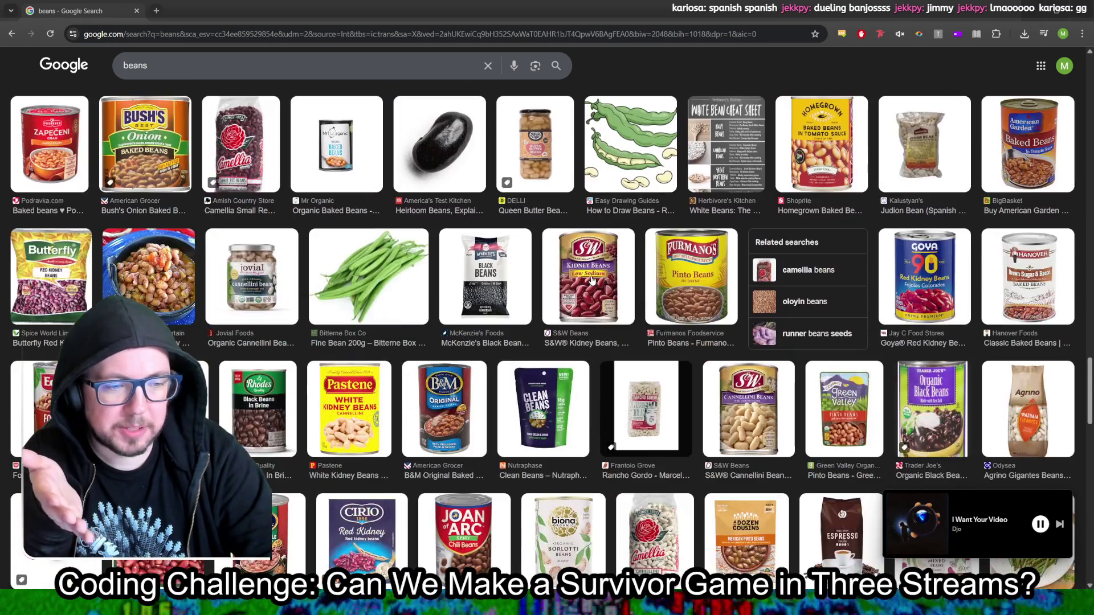
{"action": "scroll", "coordinate": [595, 268], "scroll_direction": "up", "scroll_amount": 7}
{"action": "scroll", "coordinate": [595, 268], "scroll_direction": "up", "scroll_amount": 15}
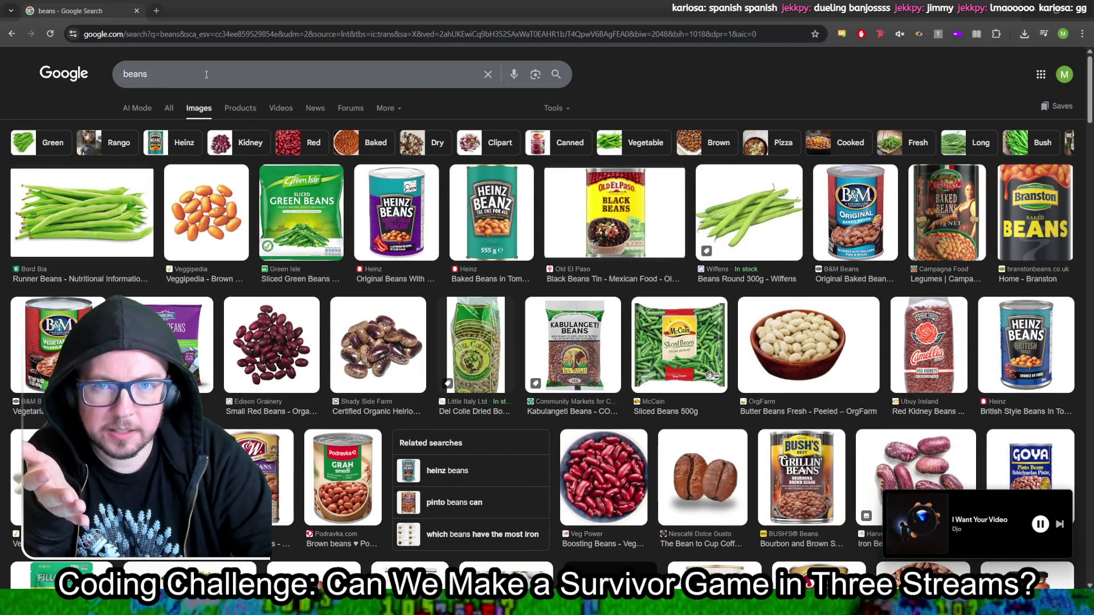
Step: Search images for 'baked beans' filtered to Transparent colour
{"action": "key", "text": "ctrl+a"}
{"action": "type", "text": "baked"}
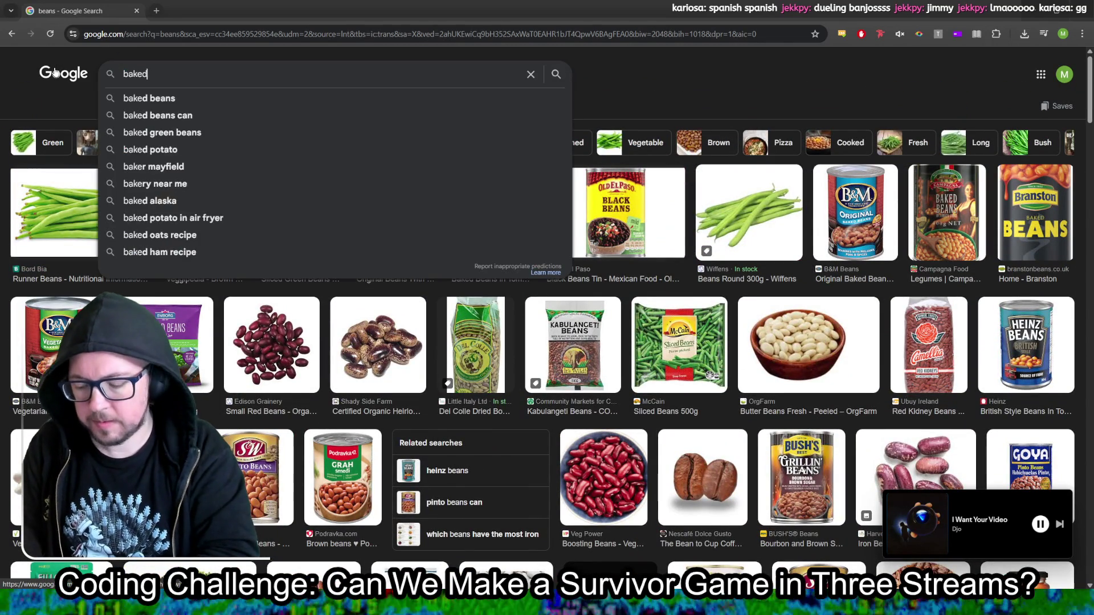
{"action": "type", "text": " beans"}
{"action": "key", "text": "Return"}
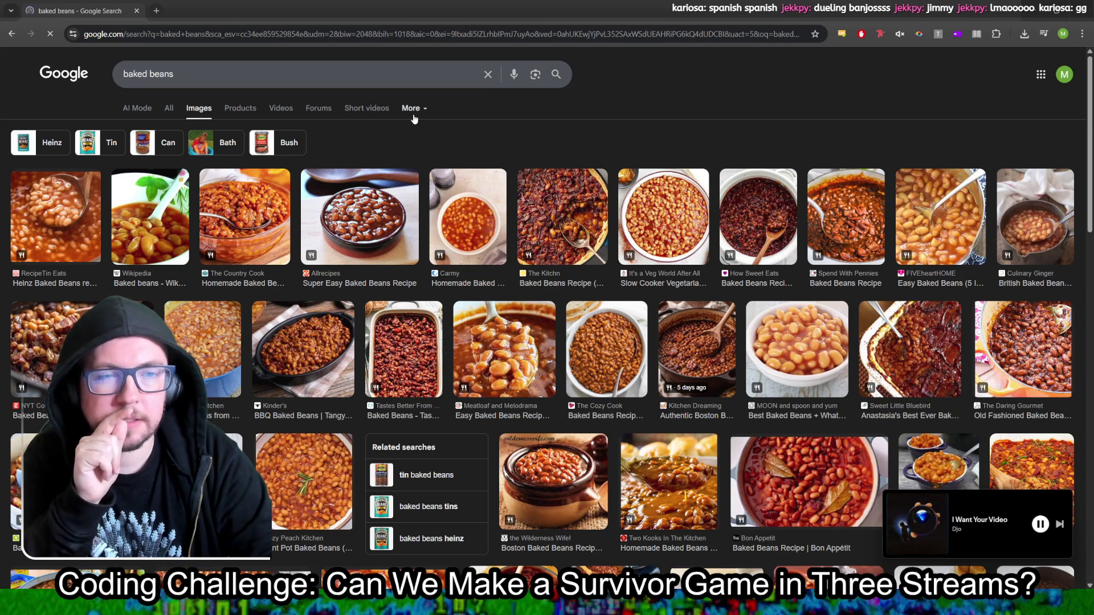
{"action": "left_click", "coordinate": [550, 110]}
{"action": "mouse_move", "coordinate": [627, 147]}
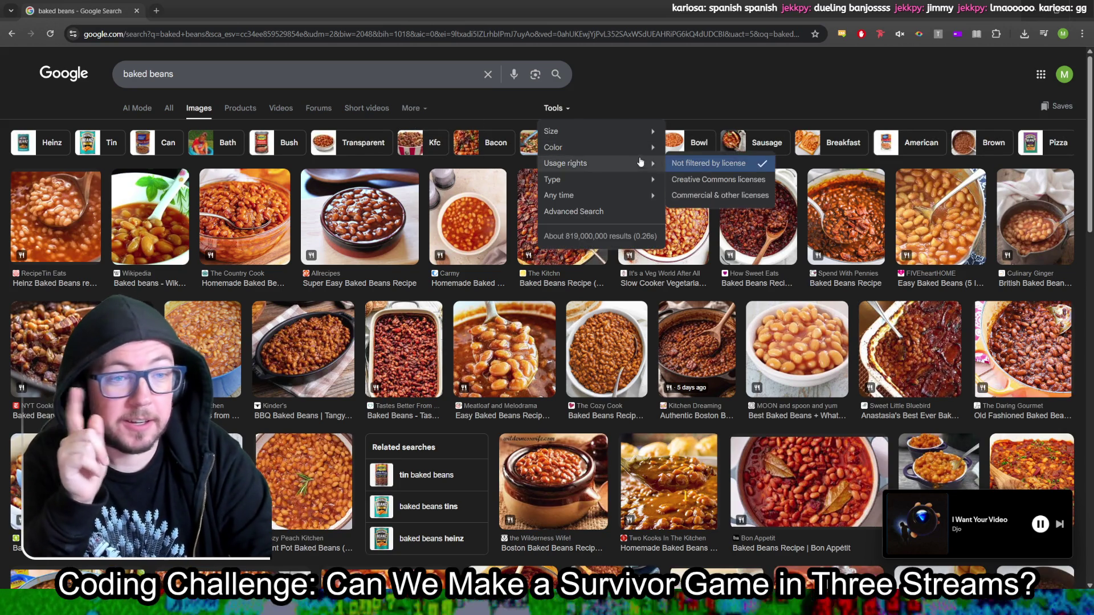
{"action": "left_click", "coordinate": [691, 180]}
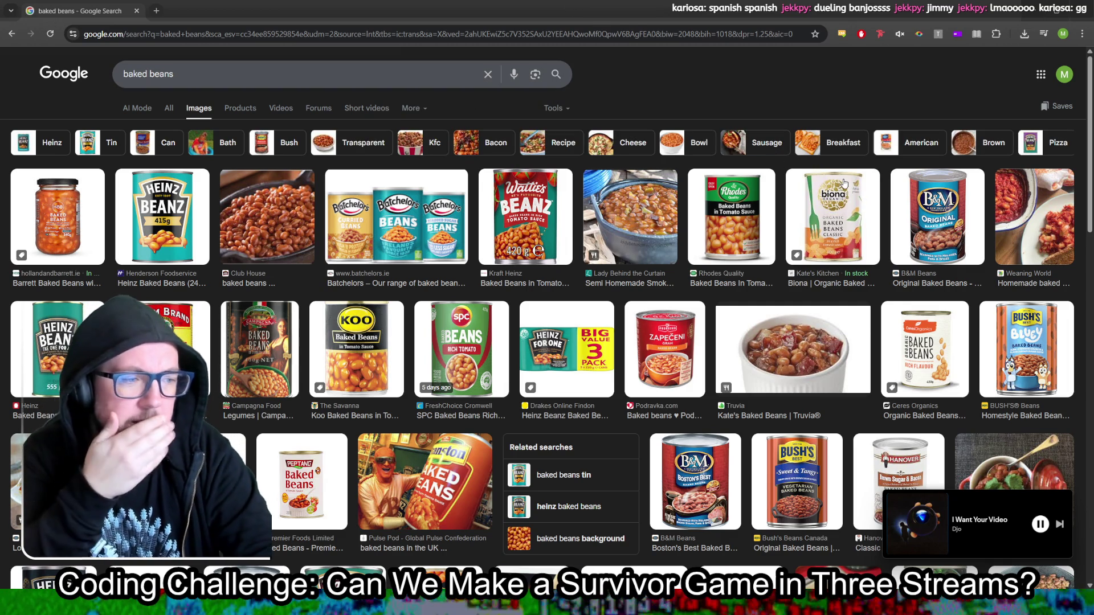
Step: Preview the Vecteezy bowl of baked beans image
{"action": "scroll", "coordinate": [845, 183], "scroll_direction": "down", "scroll_amount": 3}
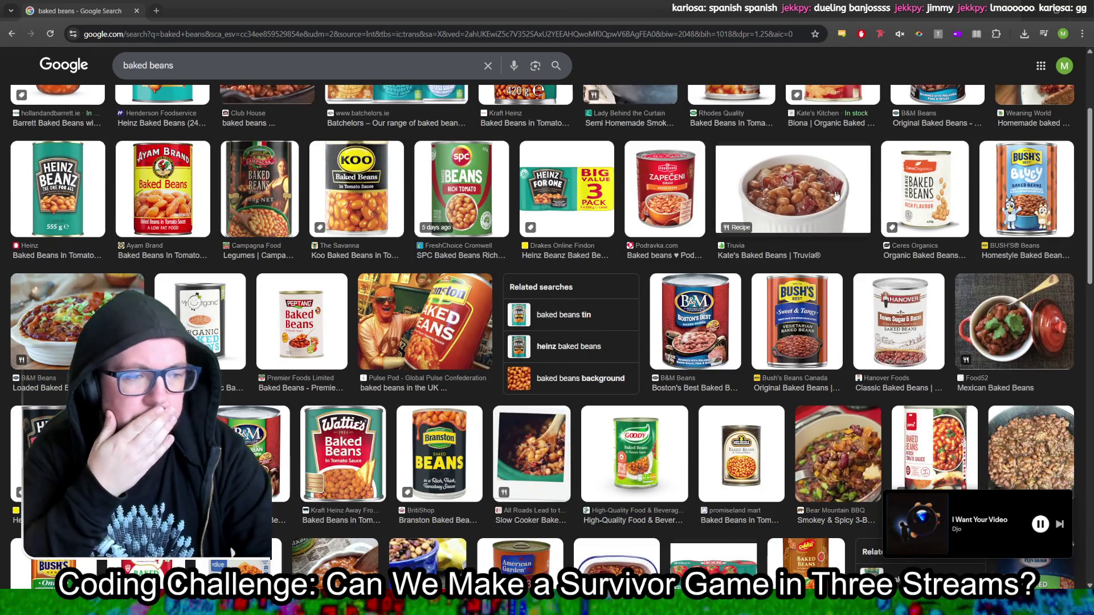
{"action": "scroll", "coordinate": [836, 196], "scroll_direction": "down", "scroll_amount": 6}
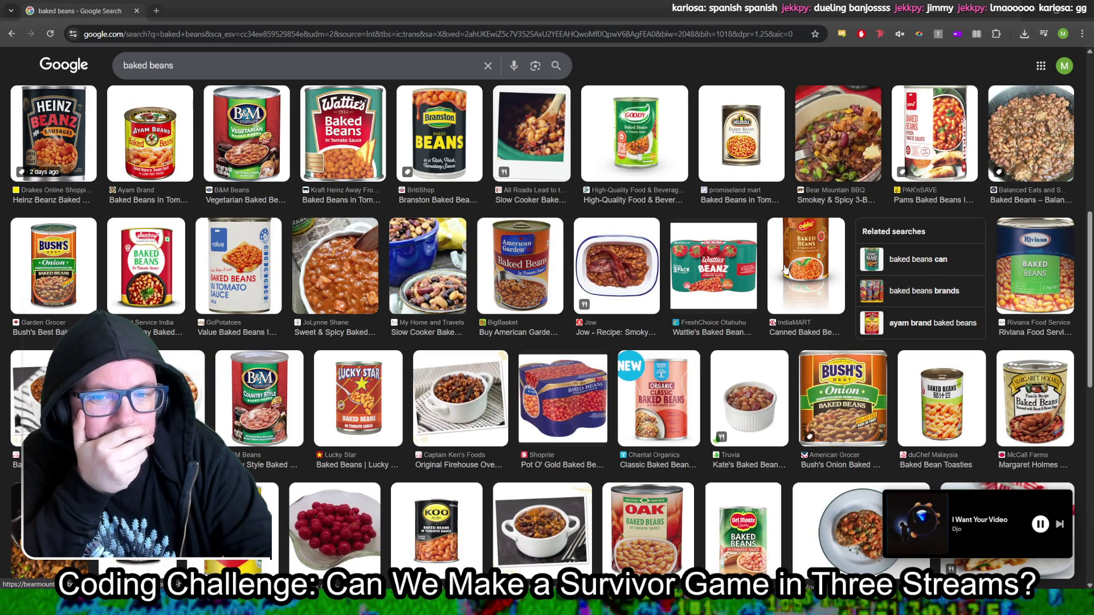
{"action": "left_click", "coordinate": [157, 399]}
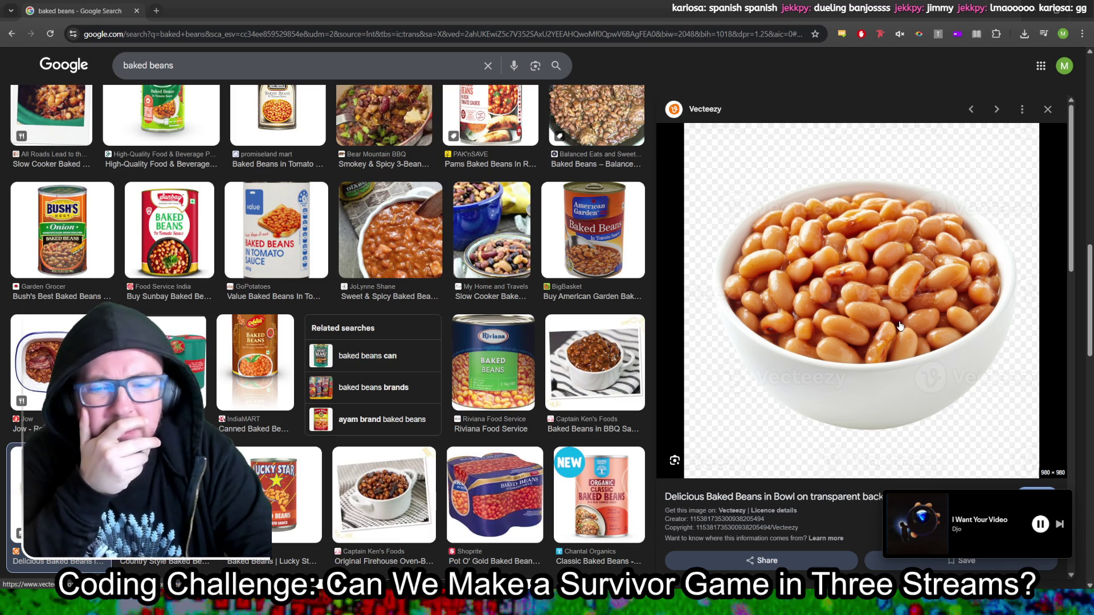
Step: Save the Vecteezy bowl of baked beans image with Save image as
{"action": "right_click", "coordinate": [877, 300]}
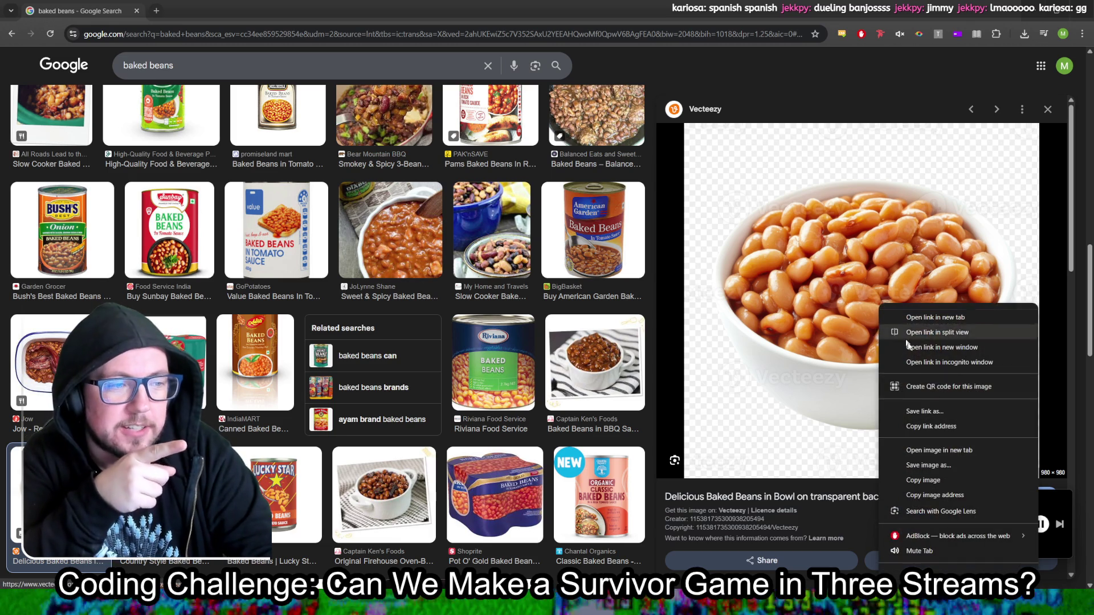
{"action": "left_click", "coordinate": [933, 465]}
{"action": "key", "text": "Return"}
Step: Browse results, previewing the Henderson Foodservice bowl and then the Vecteezy bowl again
{"action": "scroll", "coordinate": [599, 290], "scroll_direction": "up", "scroll_amount": 5}
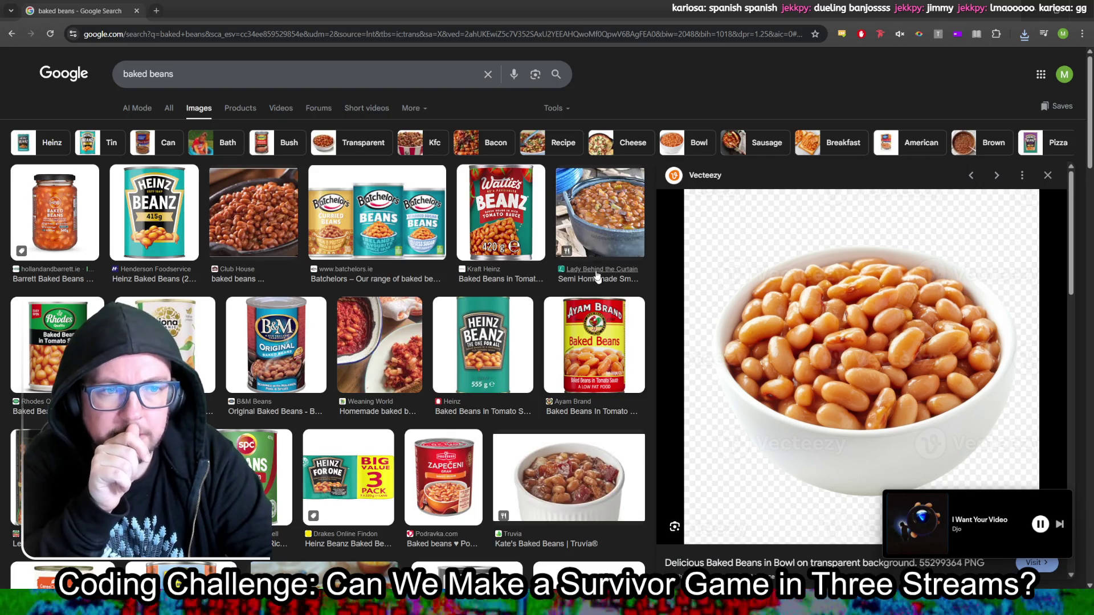
{"action": "scroll", "coordinate": [595, 259], "scroll_direction": "down", "scroll_amount": 15}
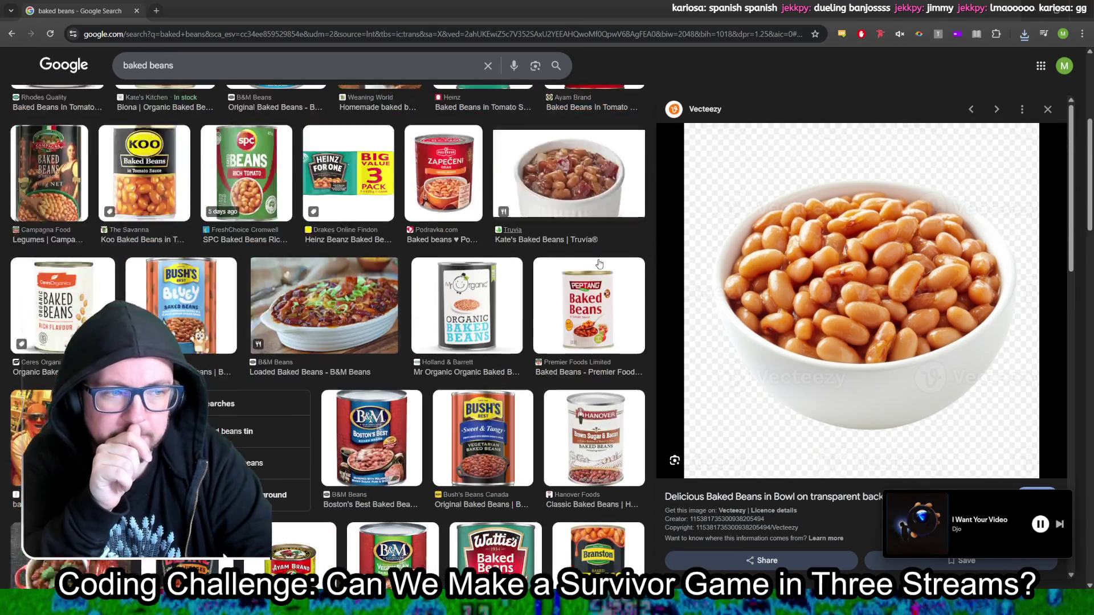
{"action": "scroll", "coordinate": [600, 263], "scroll_direction": "down", "scroll_amount": 8}
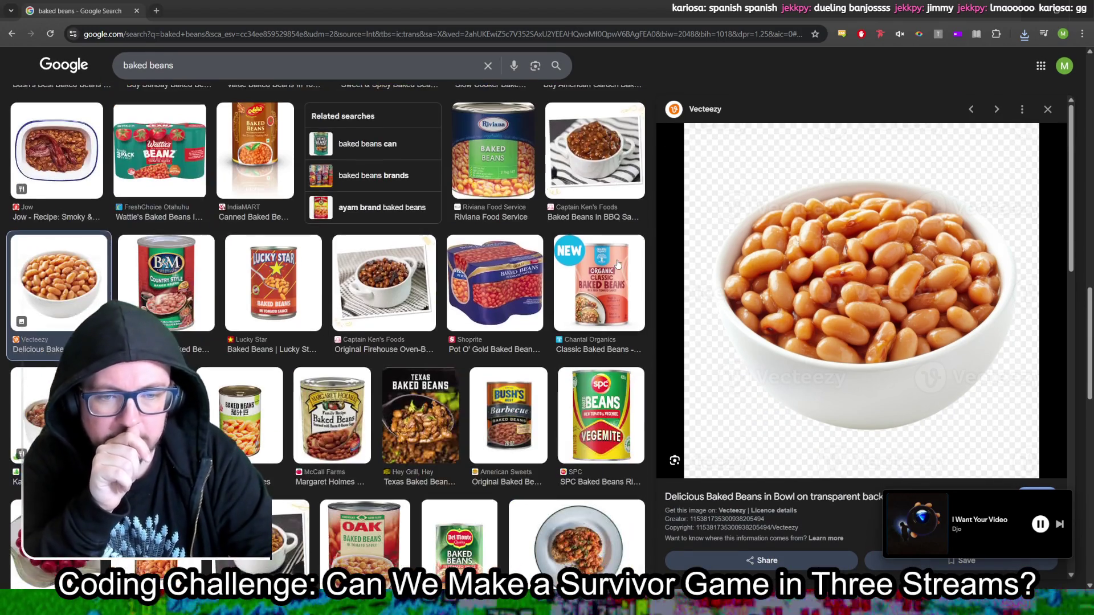
{"action": "scroll", "coordinate": [618, 263], "scroll_direction": "down", "scroll_amount": 3}
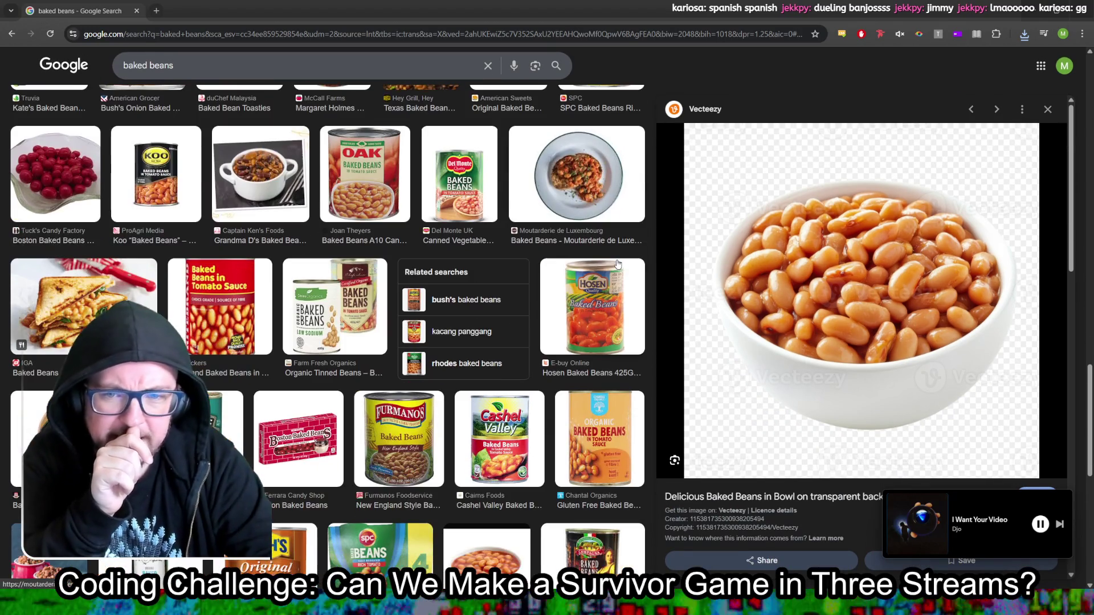
{"action": "scroll", "coordinate": [618, 263], "scroll_direction": "down", "scroll_amount": 2}
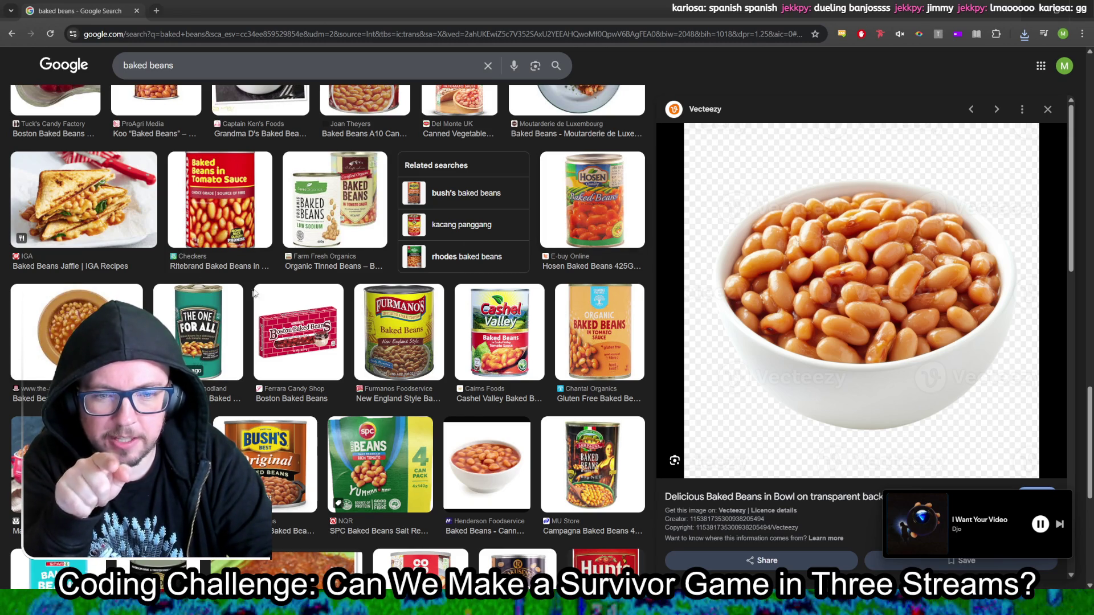
{"action": "scroll", "coordinate": [233, 299], "scroll_direction": "down", "scroll_amount": 2}
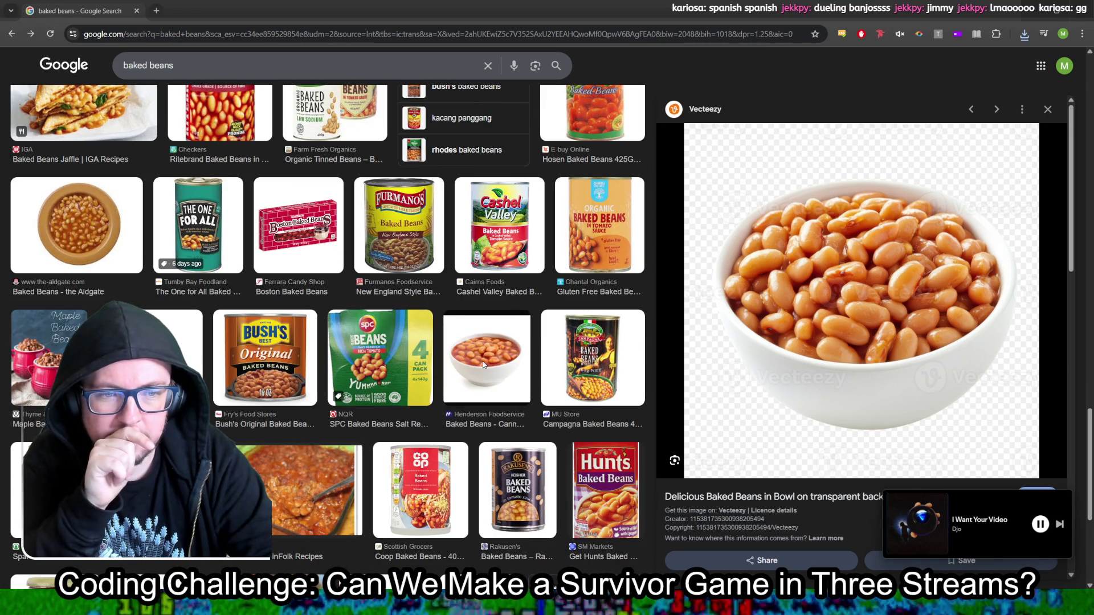
{"action": "left_click", "coordinate": [484, 365]}
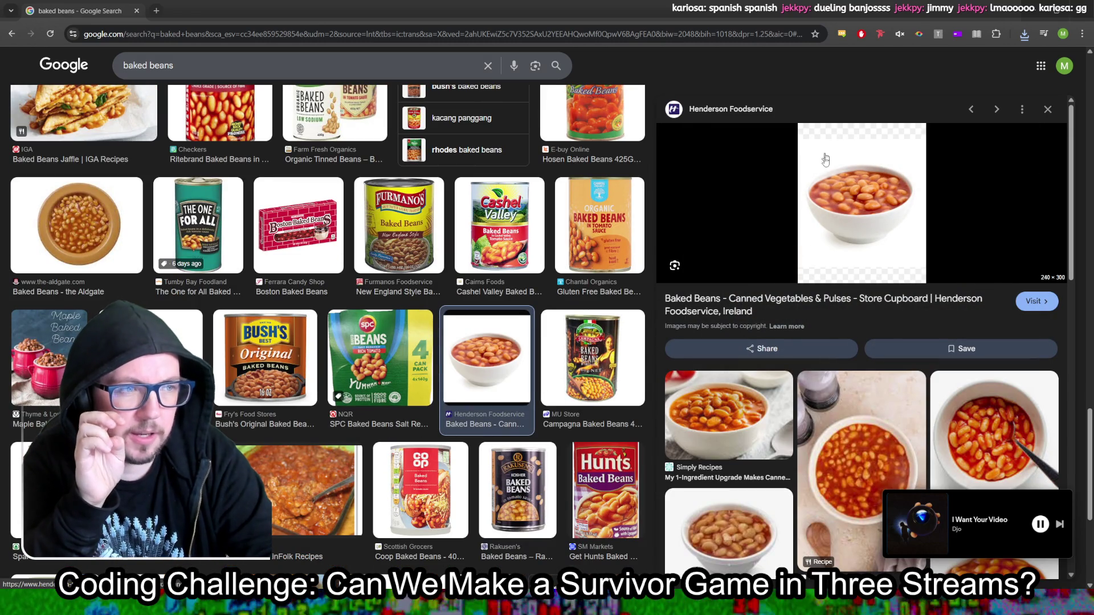
{"action": "scroll", "coordinate": [409, 272], "scroll_direction": "down", "scroll_amount": 10}
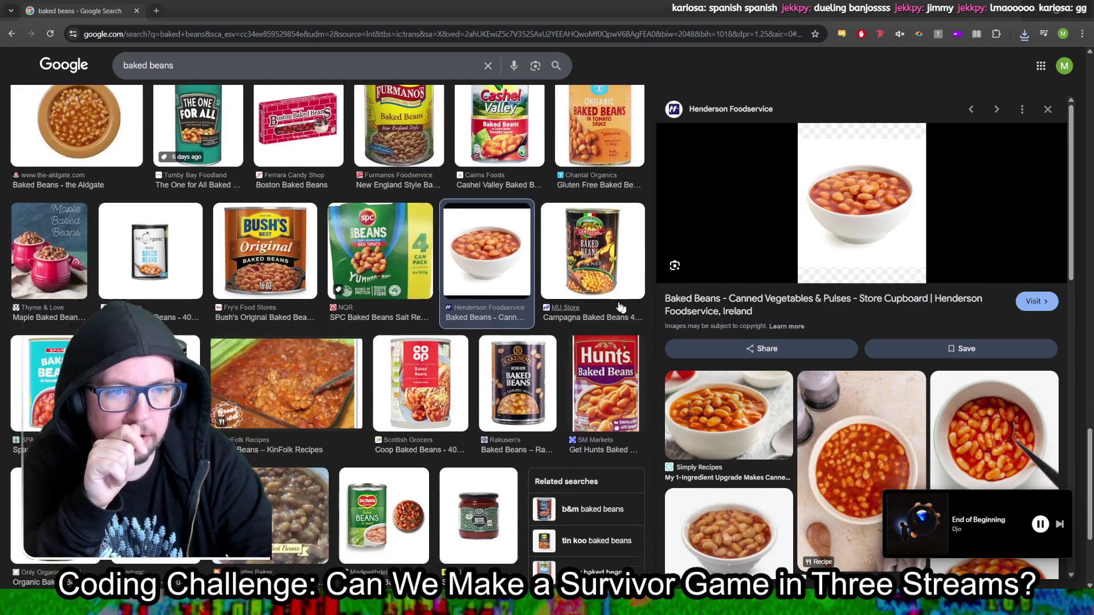
{"action": "scroll", "coordinate": [582, 309], "scroll_direction": "up", "scroll_amount": 10}
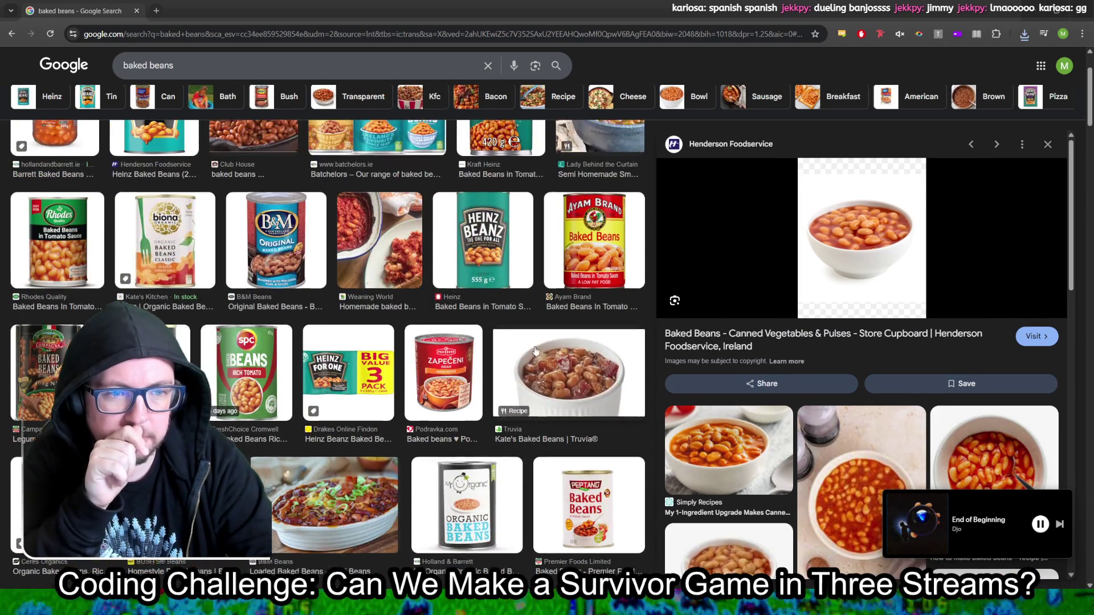
{"action": "scroll", "coordinate": [535, 350], "scroll_direction": "up", "scroll_amount": 5}
{"action": "scroll", "coordinate": [535, 359], "scroll_direction": "down", "scroll_amount": 10}
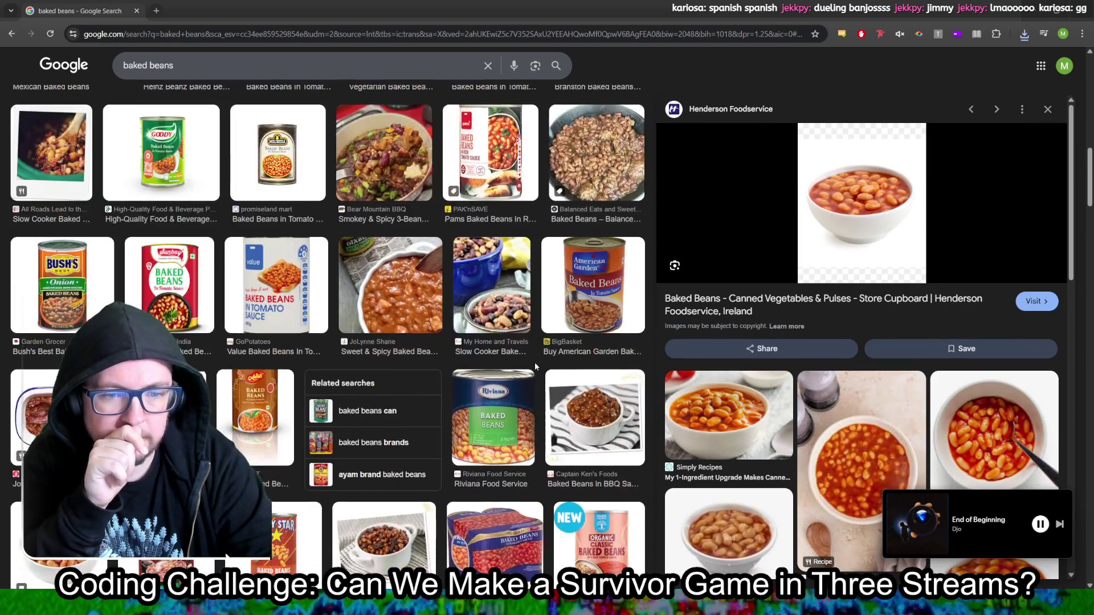
{"action": "scroll", "coordinate": [535, 366], "scroll_direction": "down", "scroll_amount": 4}
{"action": "left_click", "coordinate": [65, 330]}
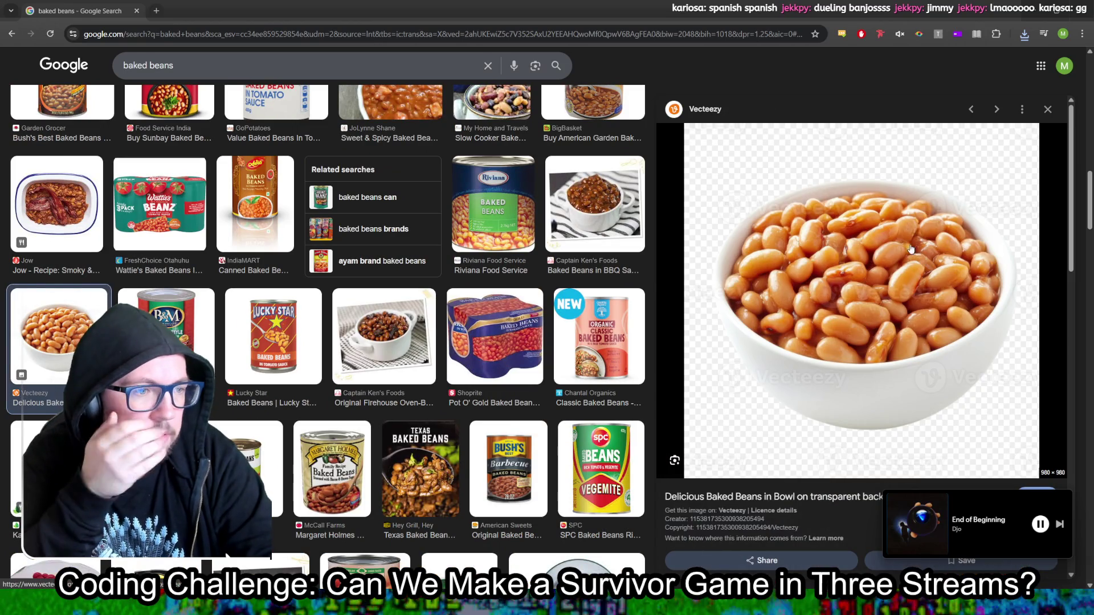
Step: Preview the Tridge photo of heaped baked beans and open its image options
{"action": "scroll", "coordinate": [911, 271], "scroll_direction": "down", "scroll_amount": 7}
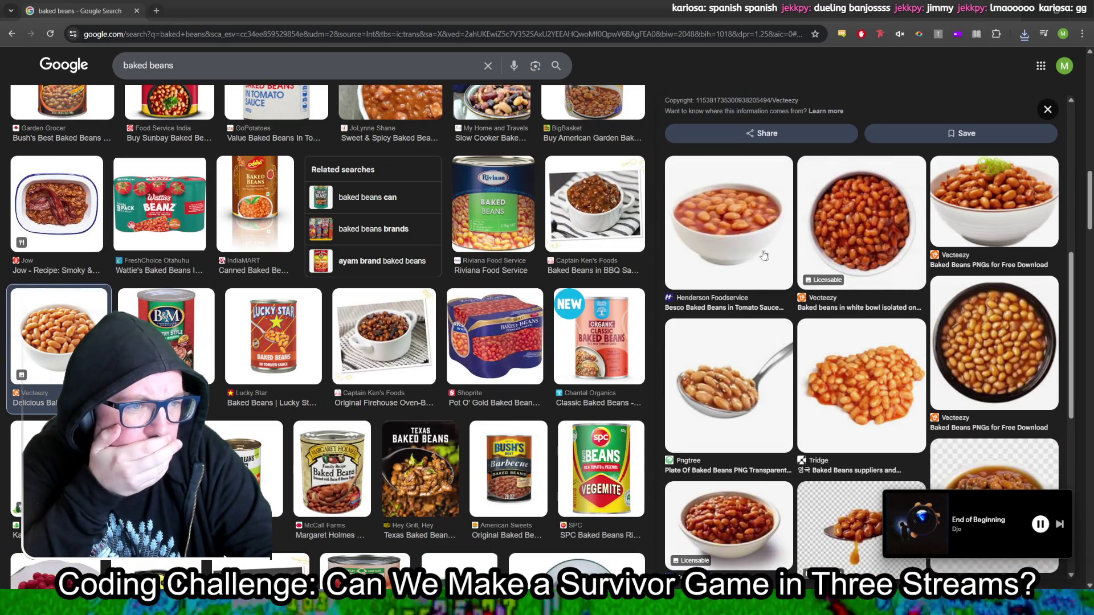
{"action": "scroll", "coordinate": [888, 396], "scroll_direction": "down", "scroll_amount": 2}
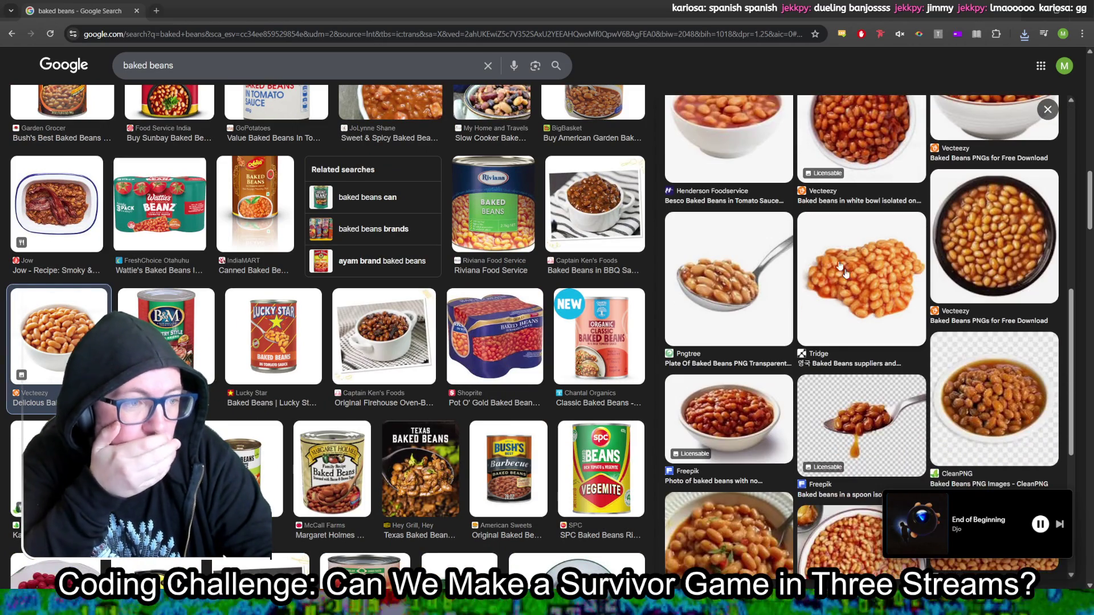
{"action": "left_click", "coordinate": [881, 277]}
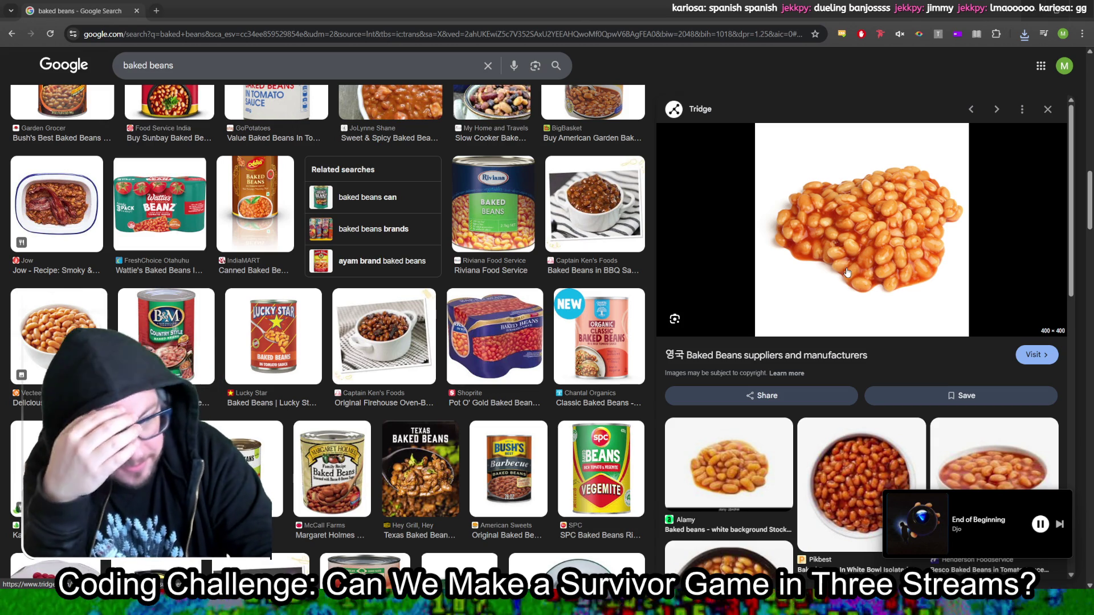
{"action": "right_click", "coordinate": [856, 265]}
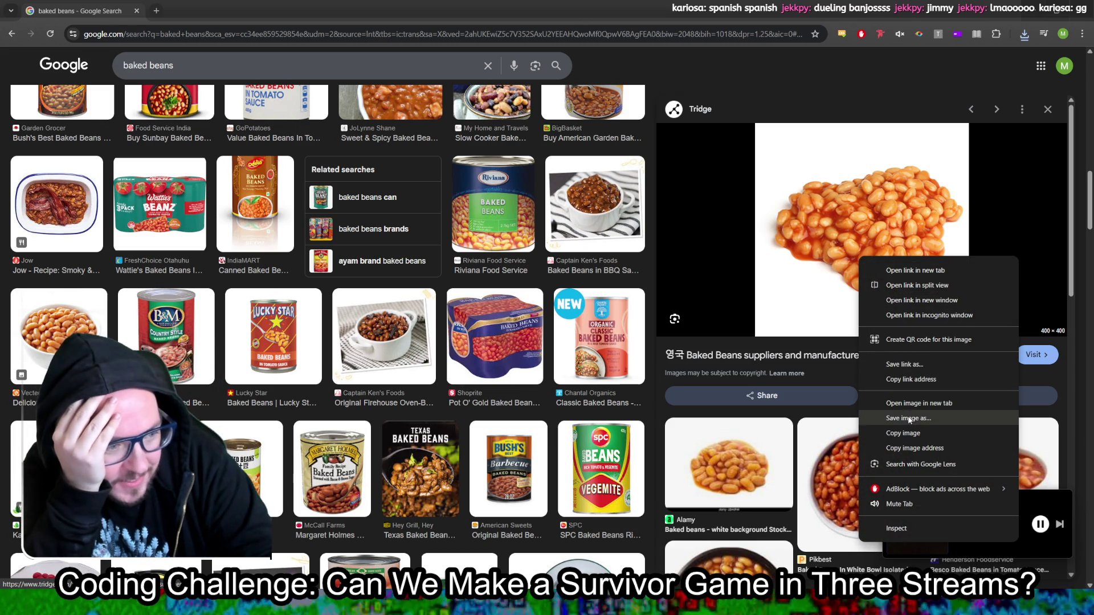
Step: Save the Tridge baked beans image and open its source page in a new tab
{"action": "left_click", "coordinate": [910, 419]}
{"action": "key", "text": "Return"}
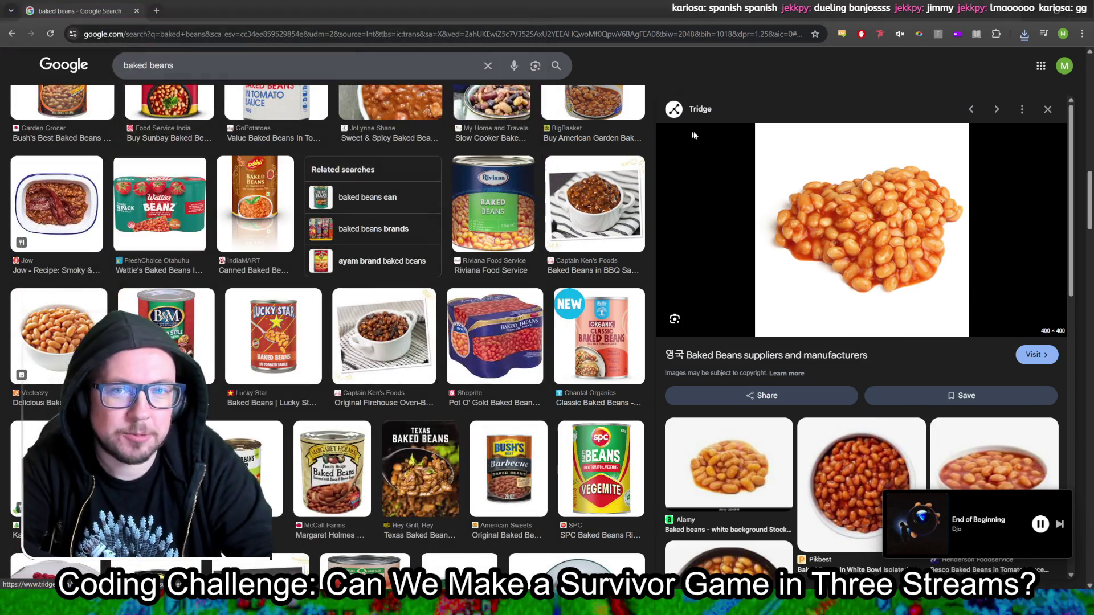
{"action": "left_click", "coordinate": [964, 351]}
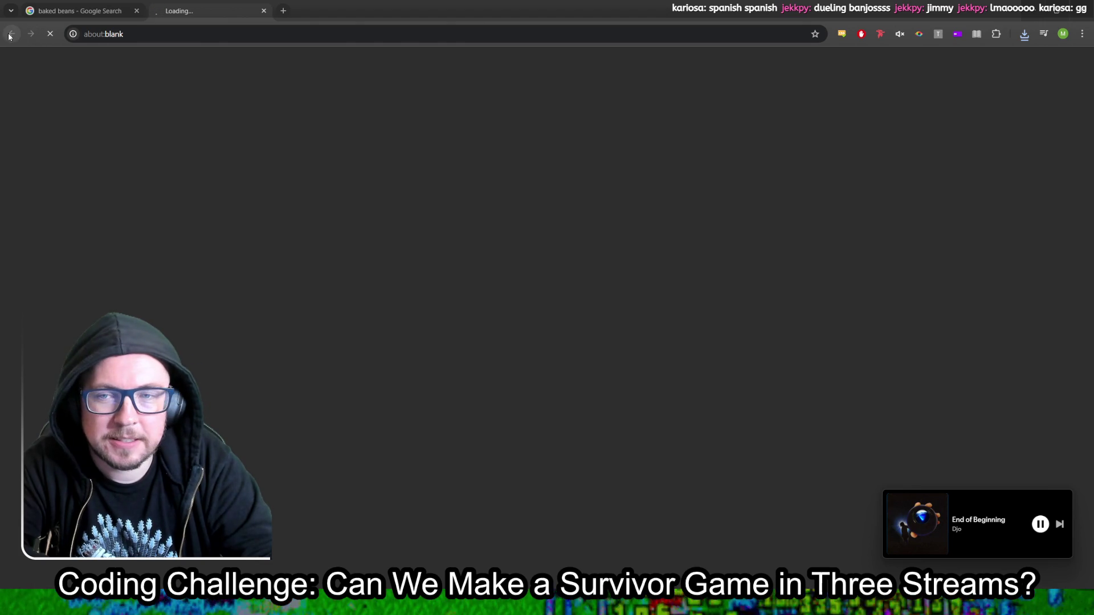
{"action": "left_click", "coordinate": [79, 11]}
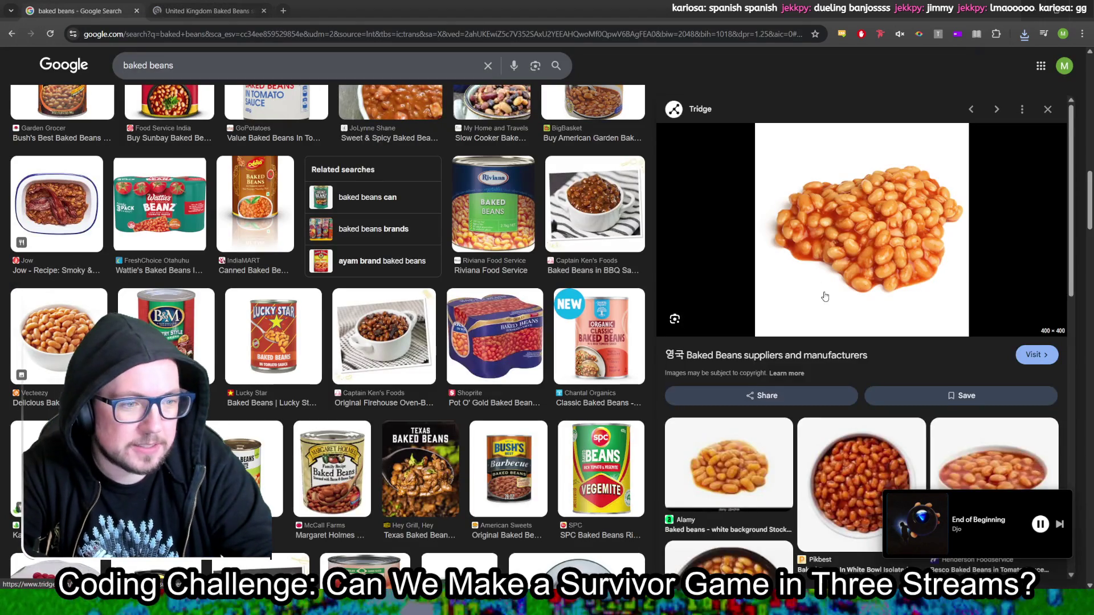
Step: Save the Alamy image of beans on a white background
{"action": "scroll", "coordinate": [797, 274], "scroll_direction": "down", "scroll_amount": 3}
{"action": "left_click", "coordinate": [754, 252]}
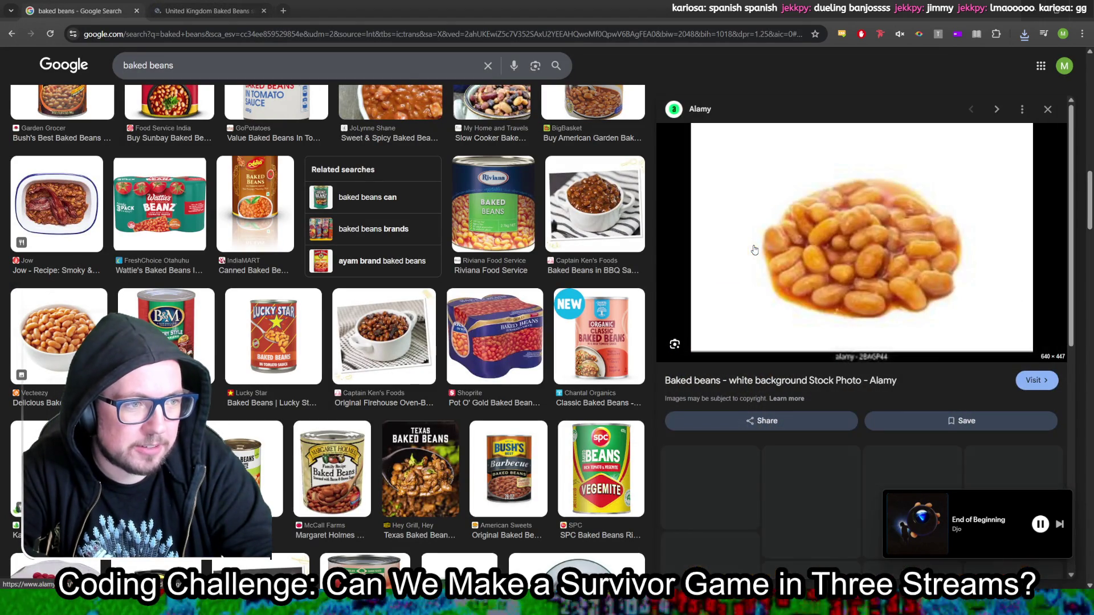
{"action": "right_click", "coordinate": [846, 255]}
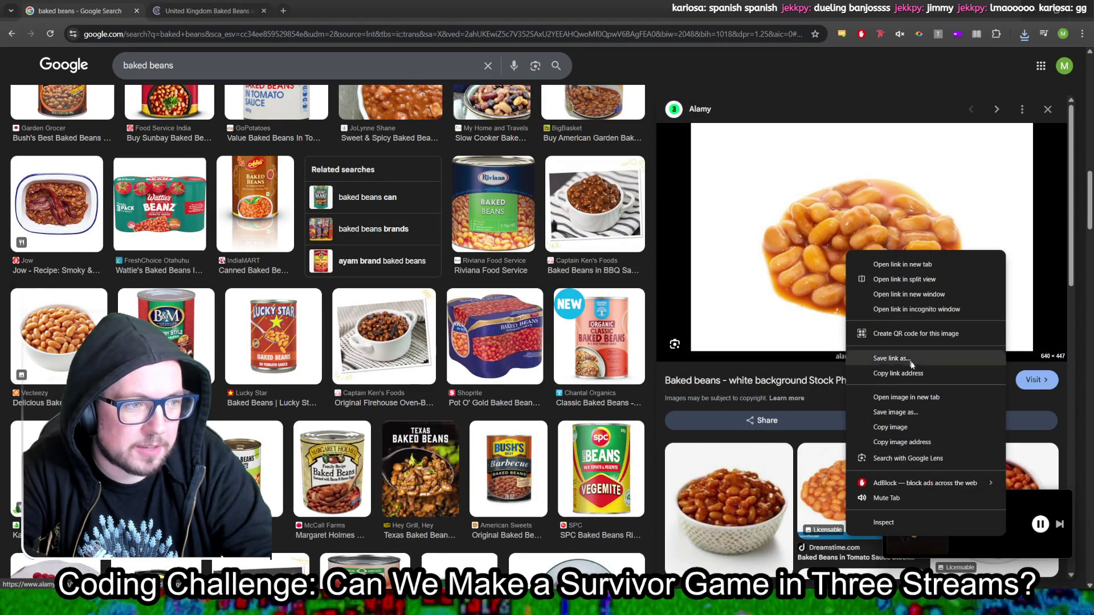
{"action": "left_click", "coordinate": [910, 400]}
{"action": "key", "text": "Return"}
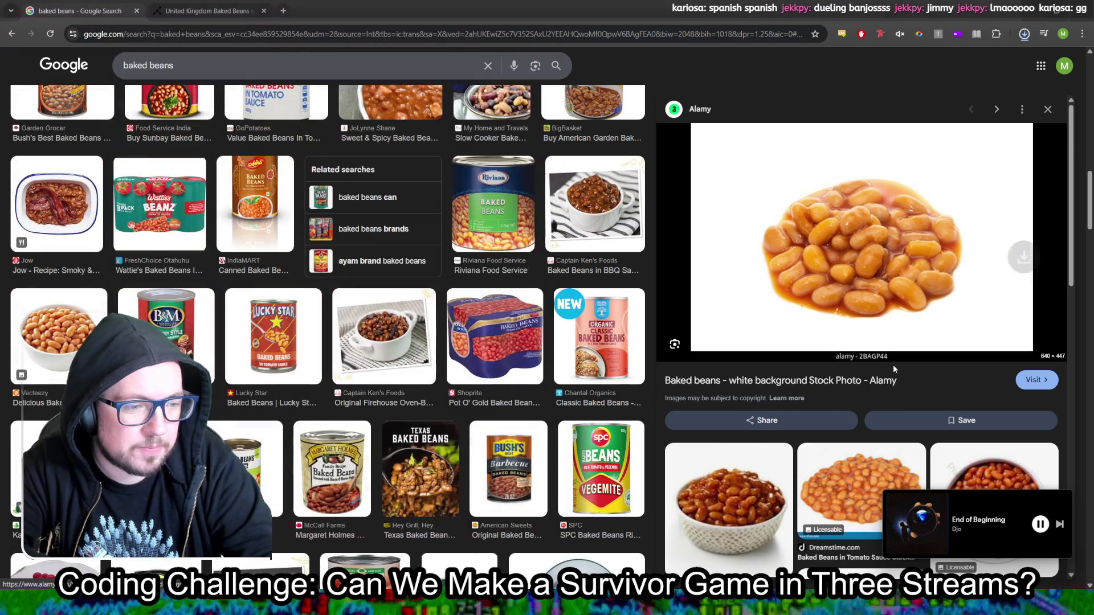
Step: Preview the Dreamstime beans in tomato sauce, then save the iStock beans isolated over white
{"action": "scroll", "coordinate": [908, 394], "scroll_direction": "down", "scroll_amount": 2}
{"action": "left_click", "coordinate": [871, 388]}
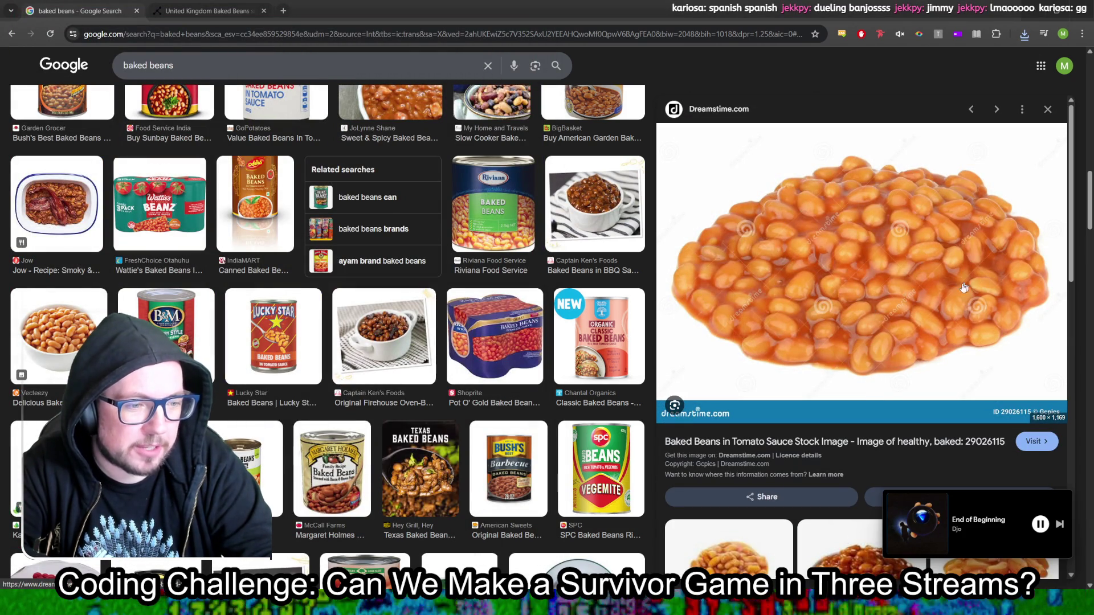
{"action": "scroll", "coordinate": [979, 288], "scroll_direction": "down", "scroll_amount": 4}
{"action": "scroll", "coordinate": [747, 317], "scroll_direction": "down", "scroll_amount": 1}
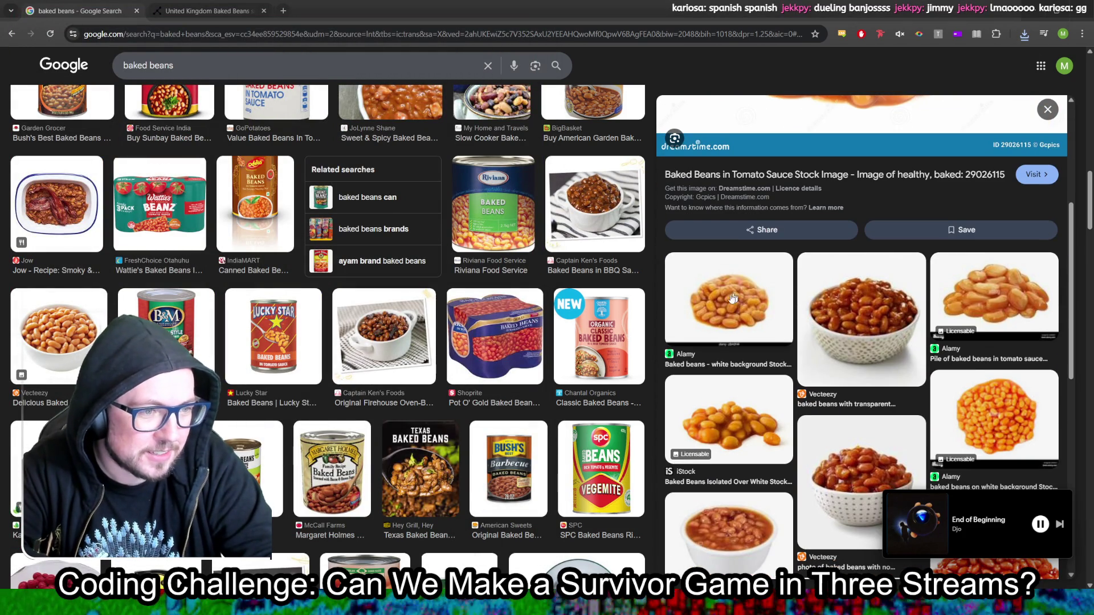
{"action": "left_click", "coordinate": [740, 421]}
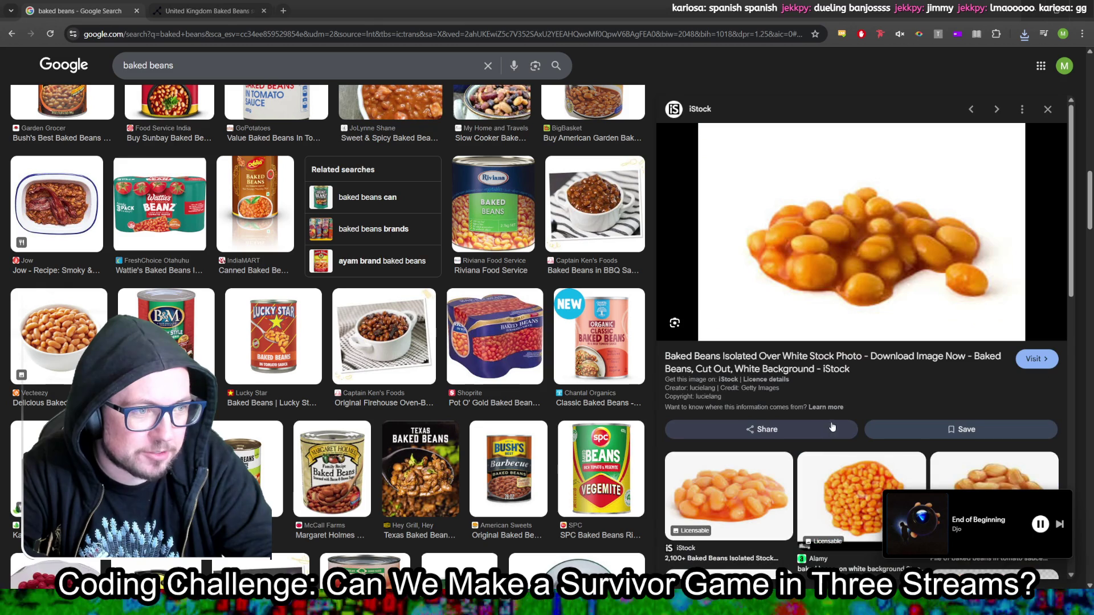
{"action": "right_click", "coordinate": [847, 259]}
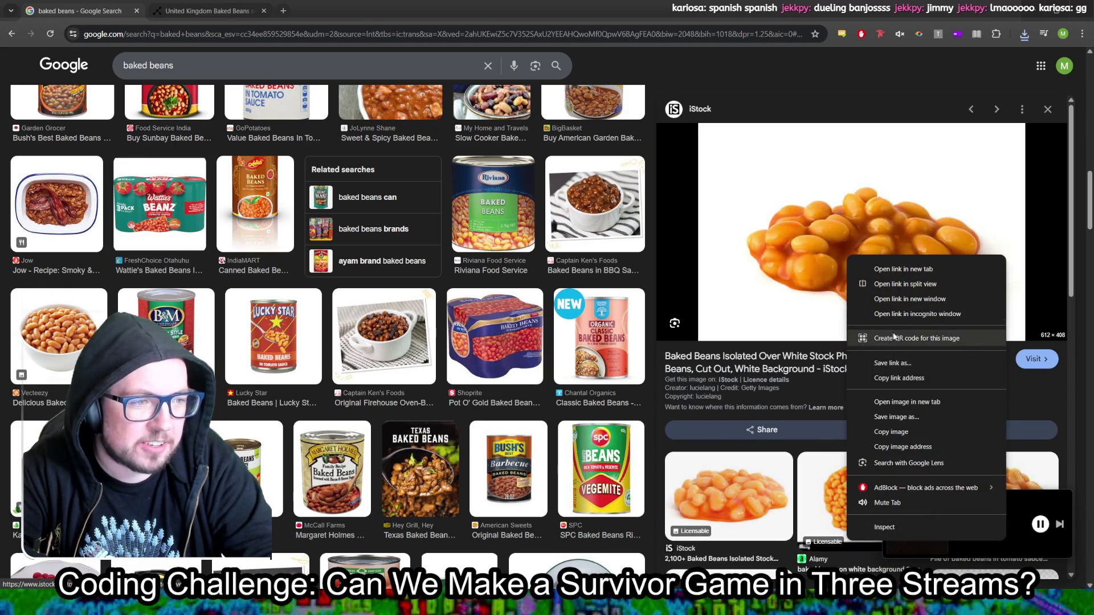
{"action": "left_click", "coordinate": [910, 431]}
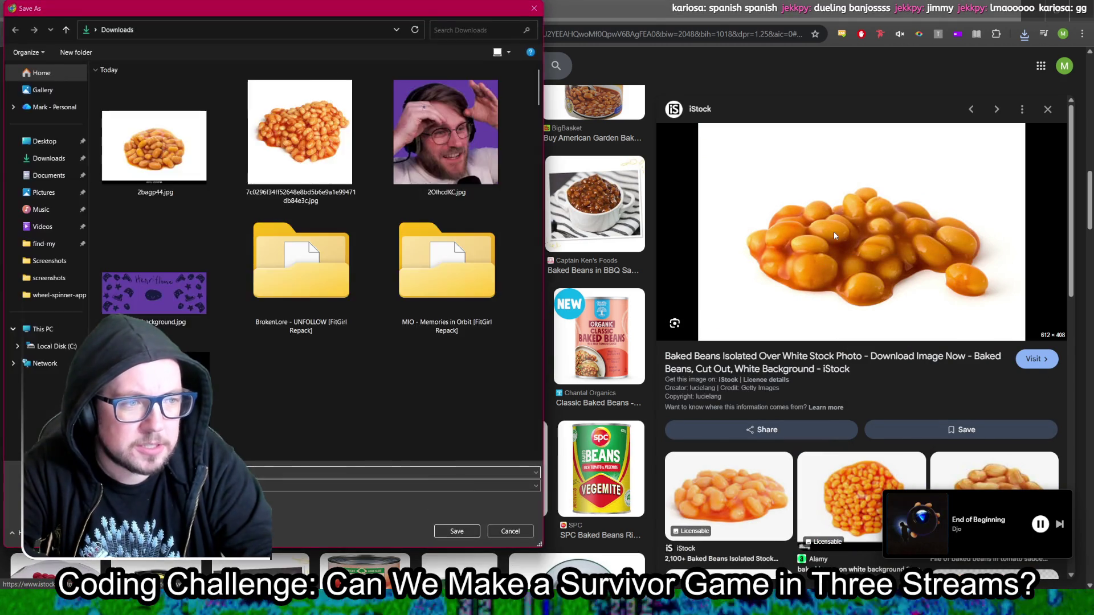
{"action": "key", "text": "Return"}
Step: Save another iStock baked beans image
{"action": "scroll", "coordinate": [796, 258], "scroll_direction": "down", "scroll_amount": 3}
{"action": "left_click", "coordinate": [718, 266]}
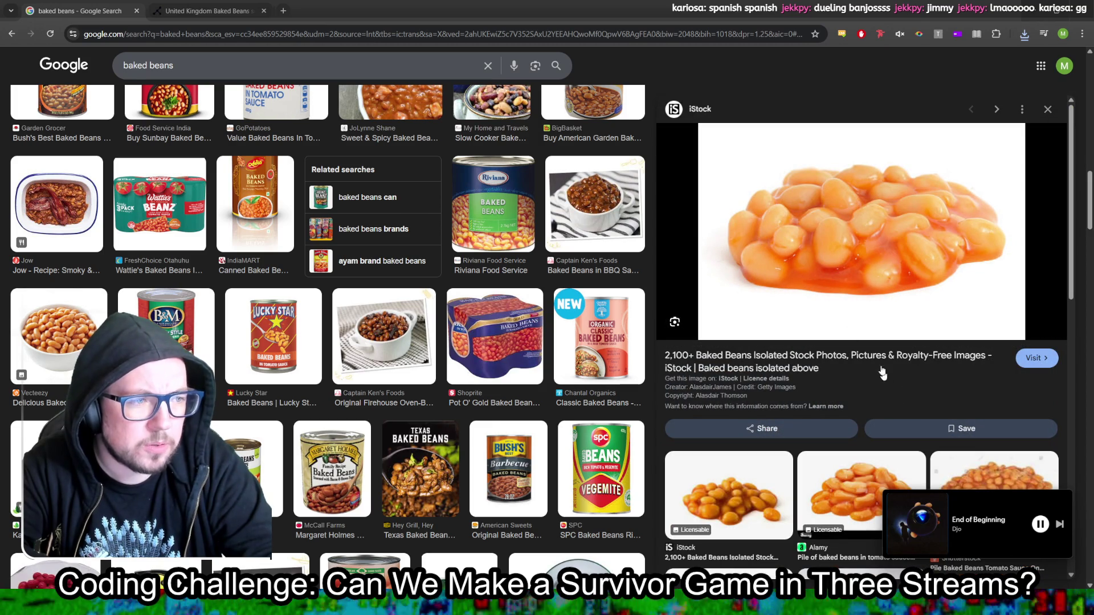
{"action": "right_click", "coordinate": [844, 248]}
{"action": "left_click", "coordinate": [909, 409]}
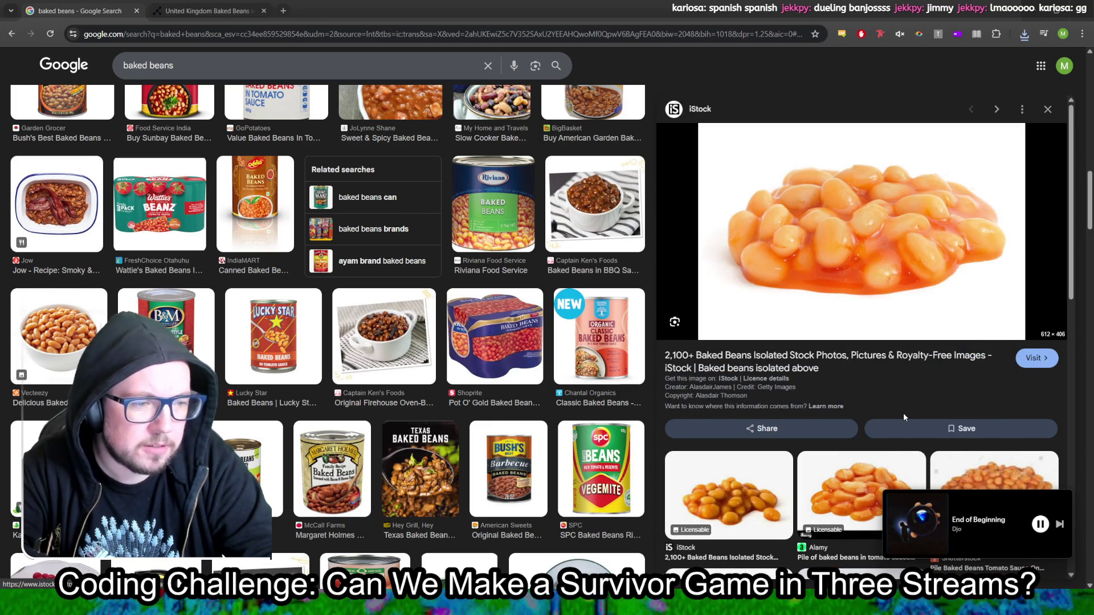
{"action": "key", "text": "Return"}
Step: Save the iStock pile of baked beans image and return to the Godot editor
{"action": "scroll", "coordinate": [849, 357], "scroll_direction": "down", "scroll_amount": 3}
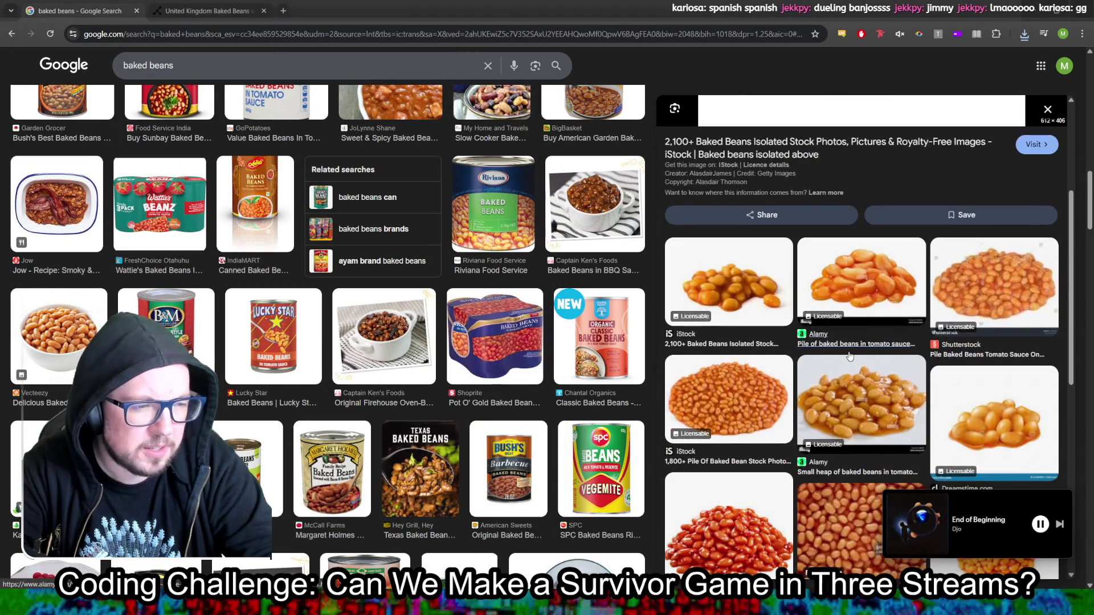
{"action": "scroll", "coordinate": [770, 305], "scroll_direction": "down", "scroll_amount": 2}
{"action": "left_click", "coordinate": [736, 281]}
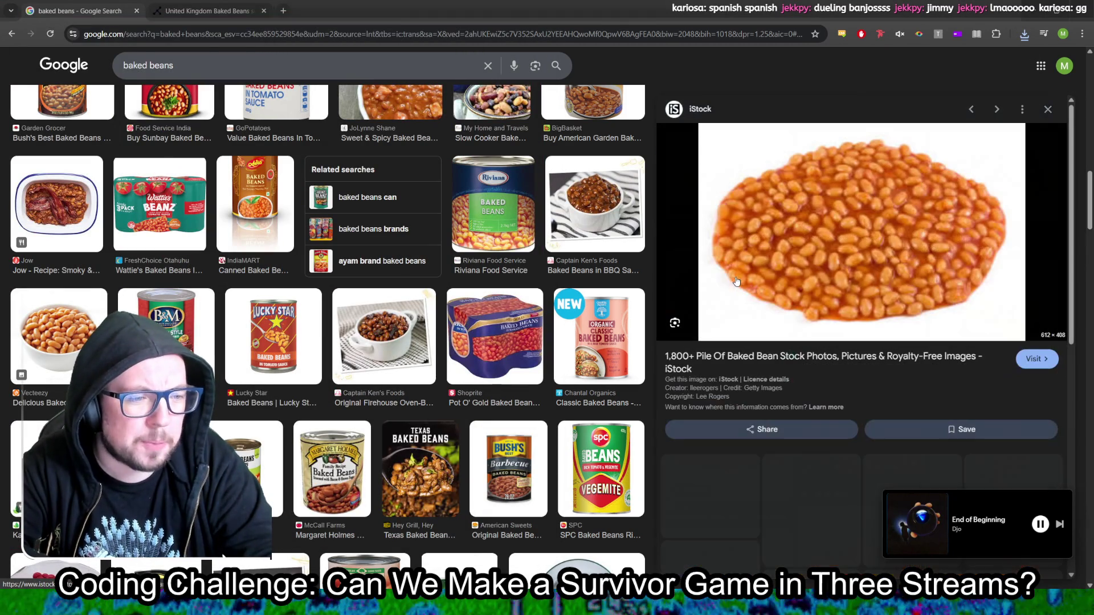
{"action": "right_click", "coordinate": [854, 212]}
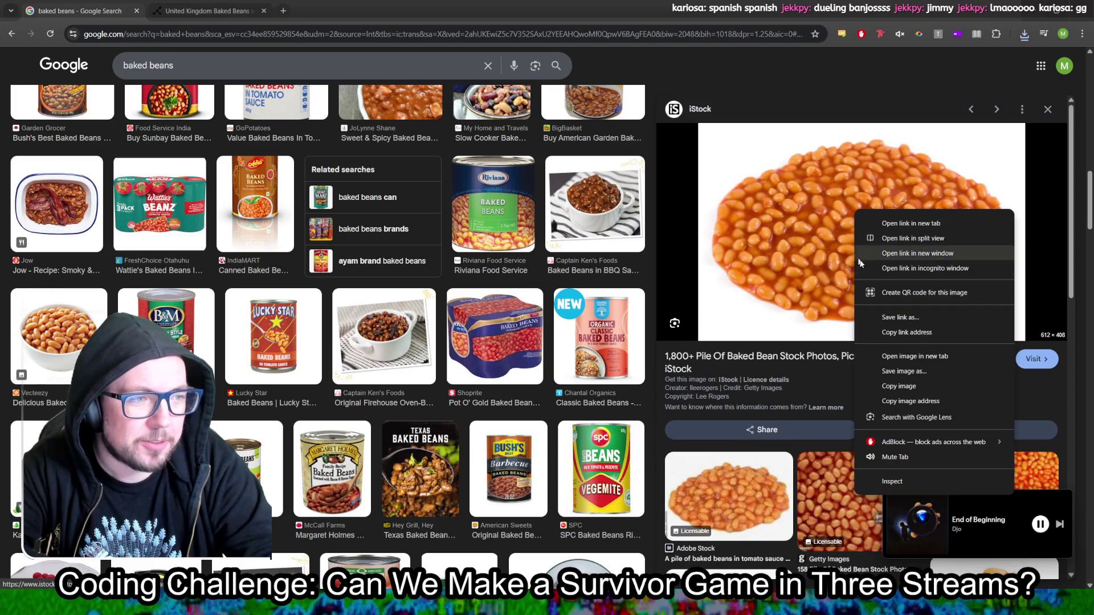
{"action": "left_click", "coordinate": [900, 371]}
{"action": "key", "text": "Return"}
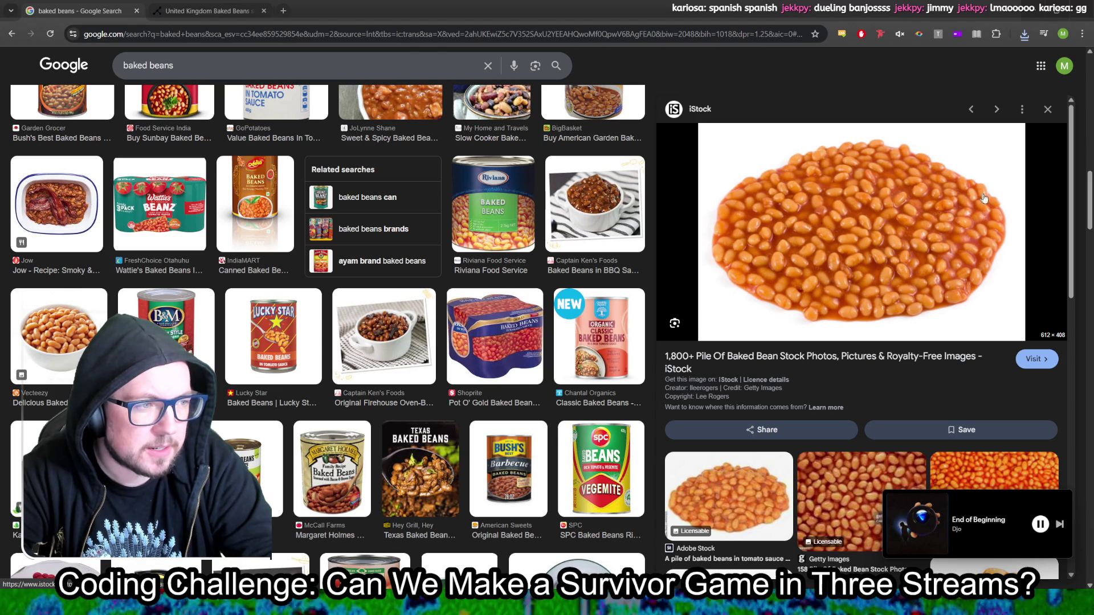
{"action": "scroll", "coordinate": [816, 321], "scroll_direction": "down", "scroll_amount": 7}
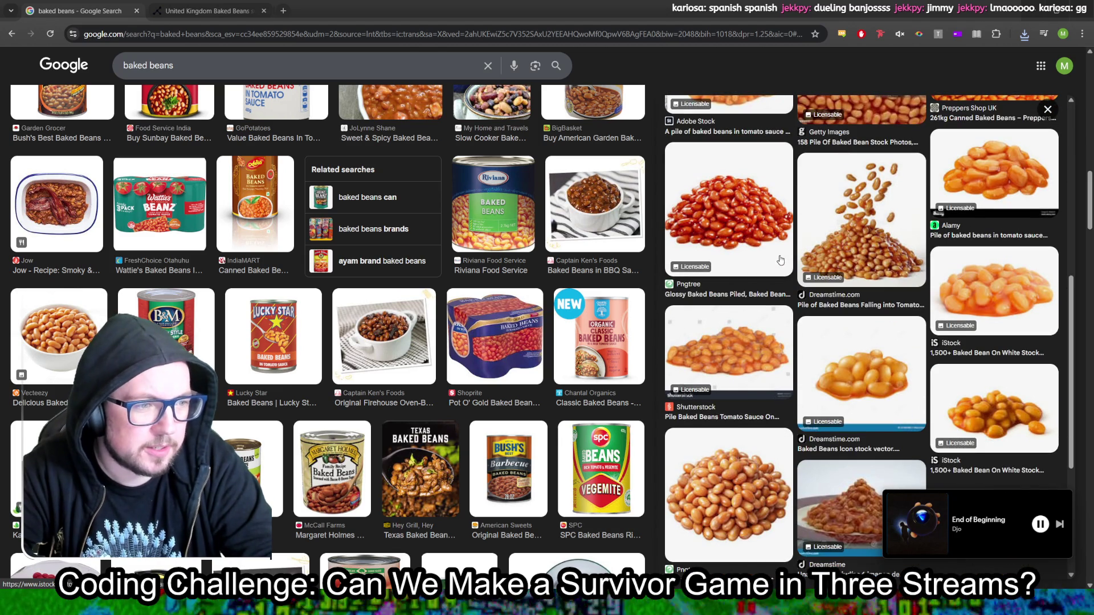
{"action": "scroll", "coordinate": [797, 264], "scroll_direction": "down", "scroll_amount": 3}
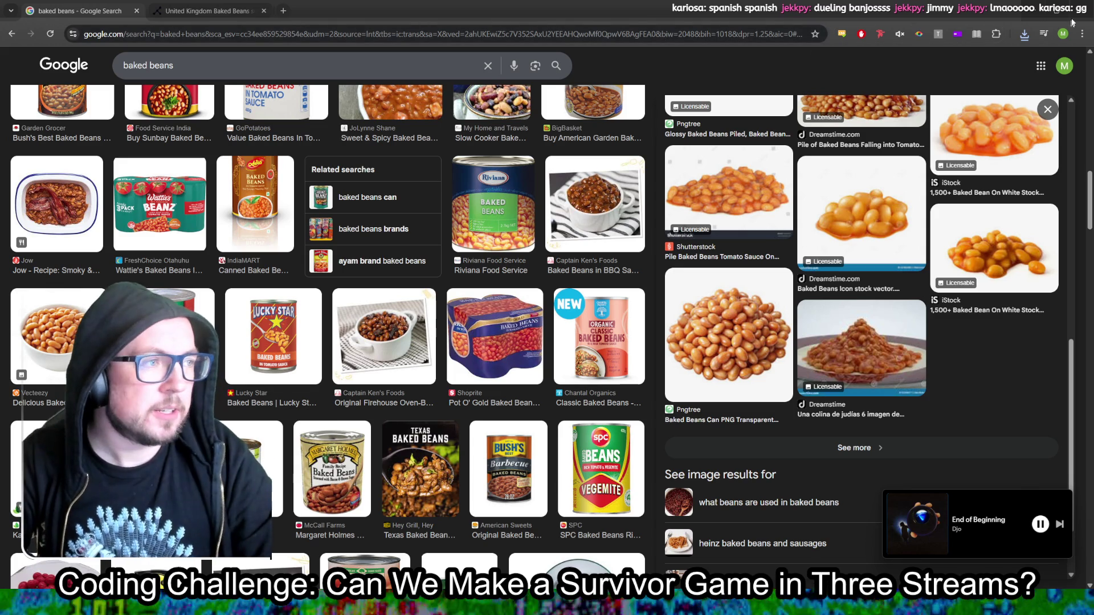
{"action": "key", "text": "alt+Tab"}
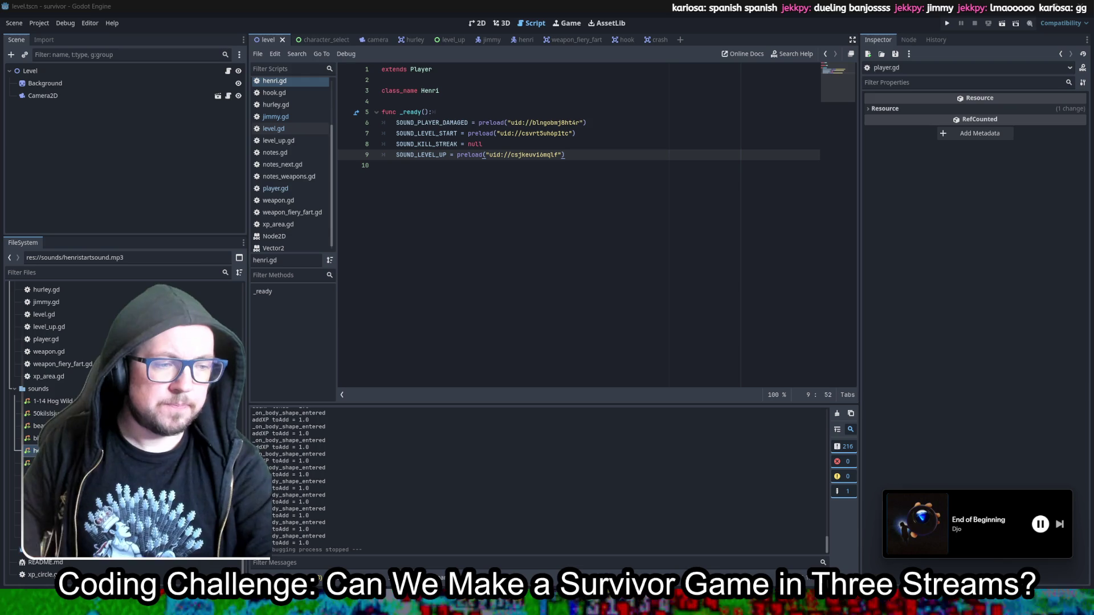
Step: Zoom the iStock beans photo to 100%, Magic-Wand-delete its white background, then deselect
{"action": "key", "text": "alt+Tab"}
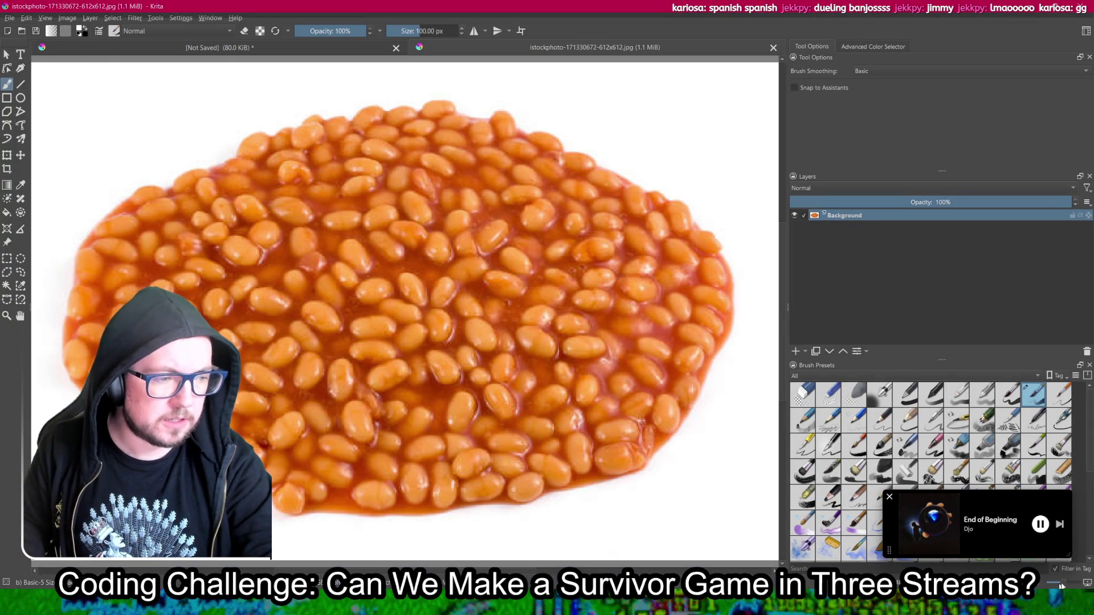
{"action": "left_click_drag", "start_coordinate": [1062, 579], "coordinate": [1057, 579]}
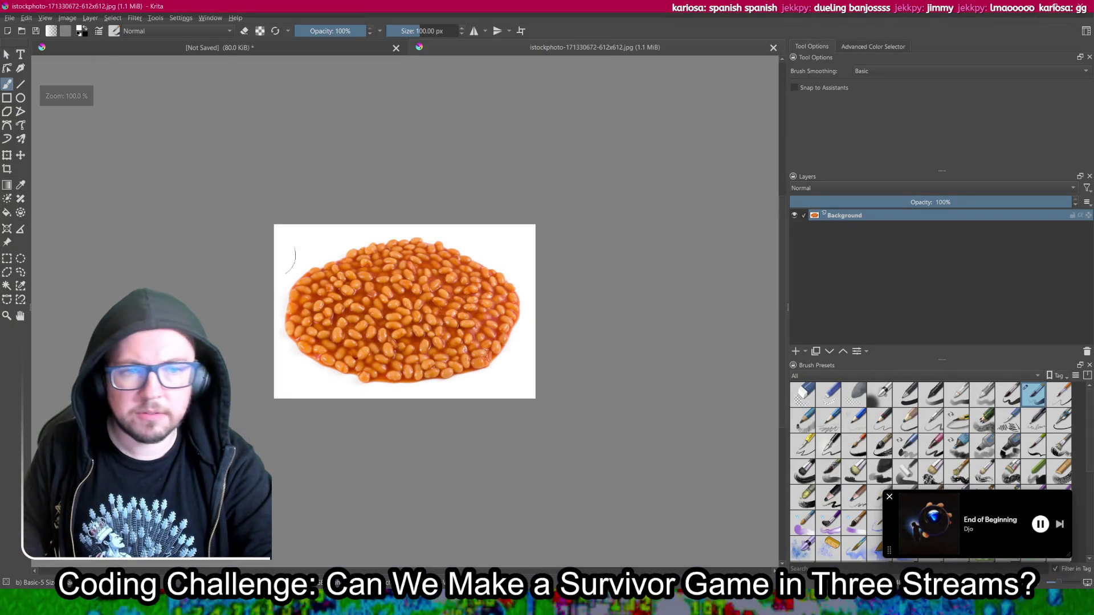
{"action": "left_click", "coordinate": [7, 285]}
{"action": "left_click", "coordinate": [289, 243]}
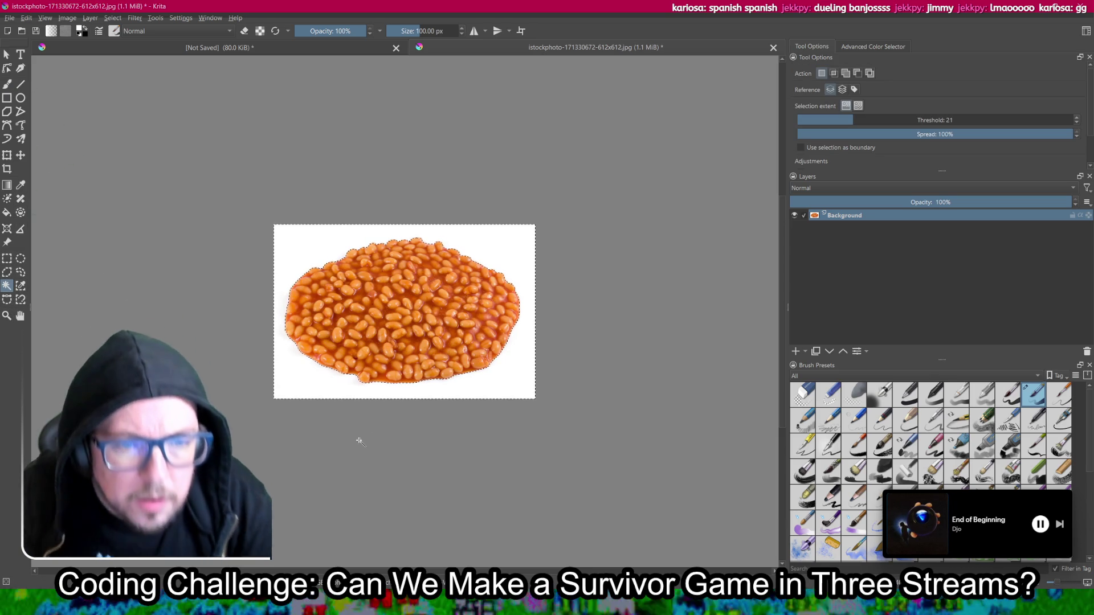
{"action": "key", "text": "Delete"}
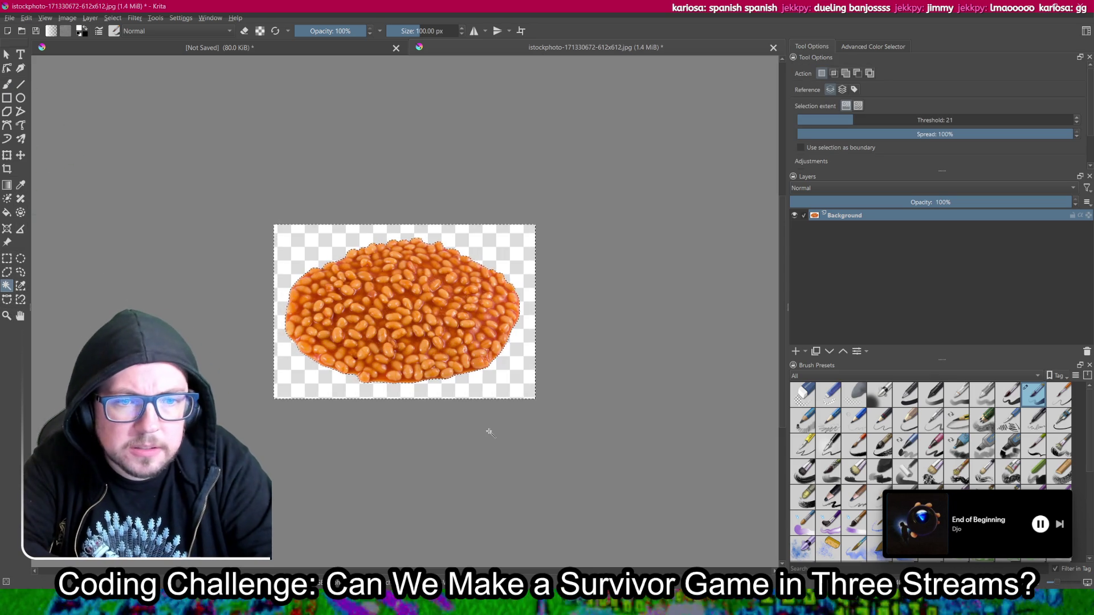
{"action": "key", "text": "v"}
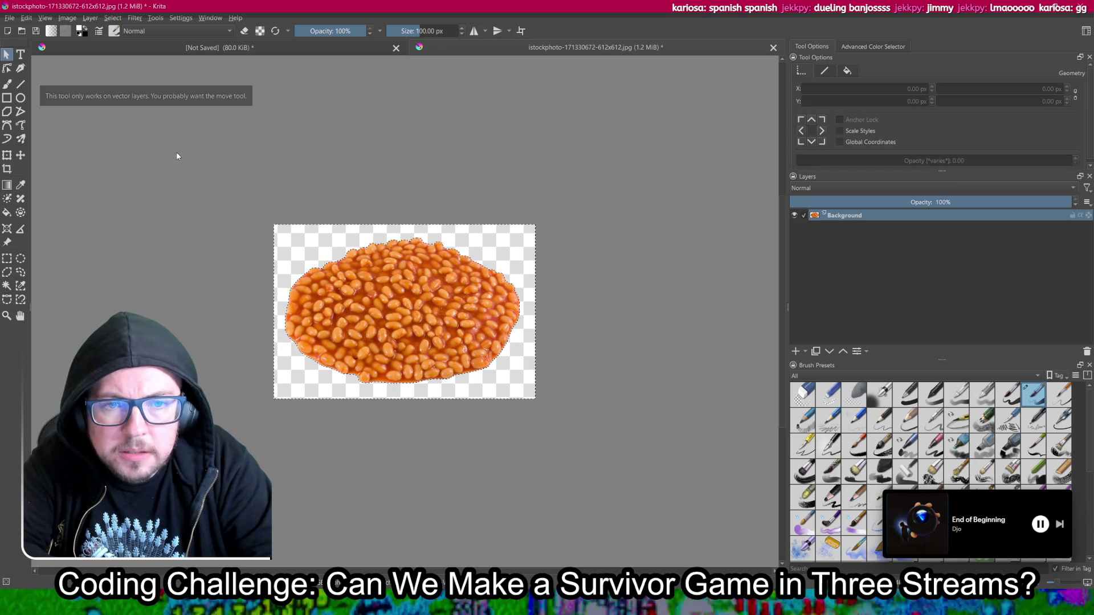
{"action": "key", "text": "ctrl+r"}
{"action": "left_click", "coordinate": [85, 181]}
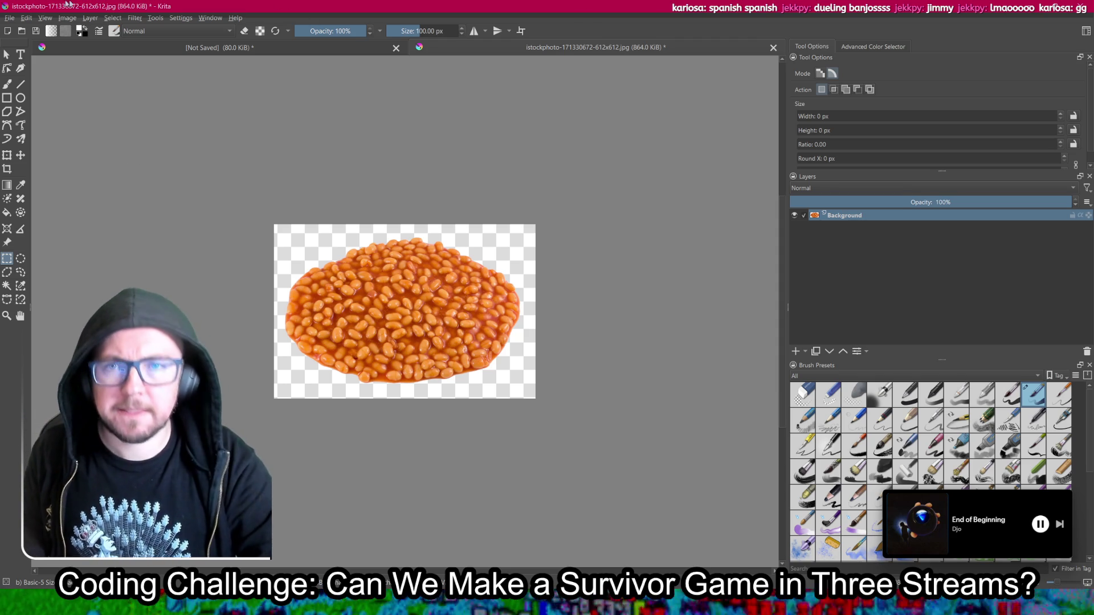
{"action": "left_click", "coordinate": [10, 18]}
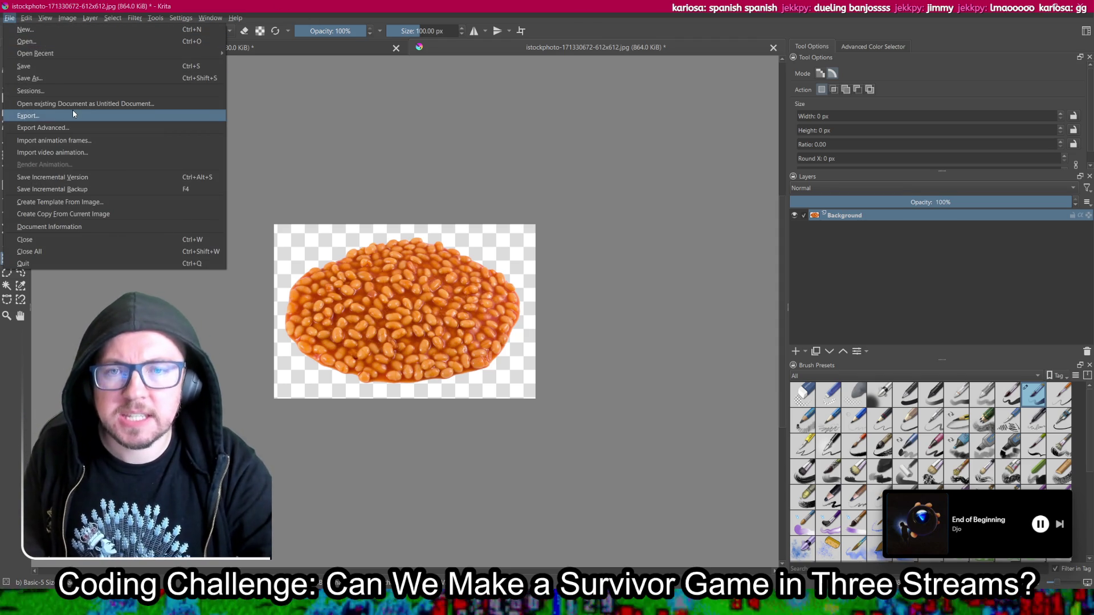
Step: Export the transparent beans picture as beans.png in Downloads, then return to Godot
{"action": "left_click", "coordinate": [34, 116]}
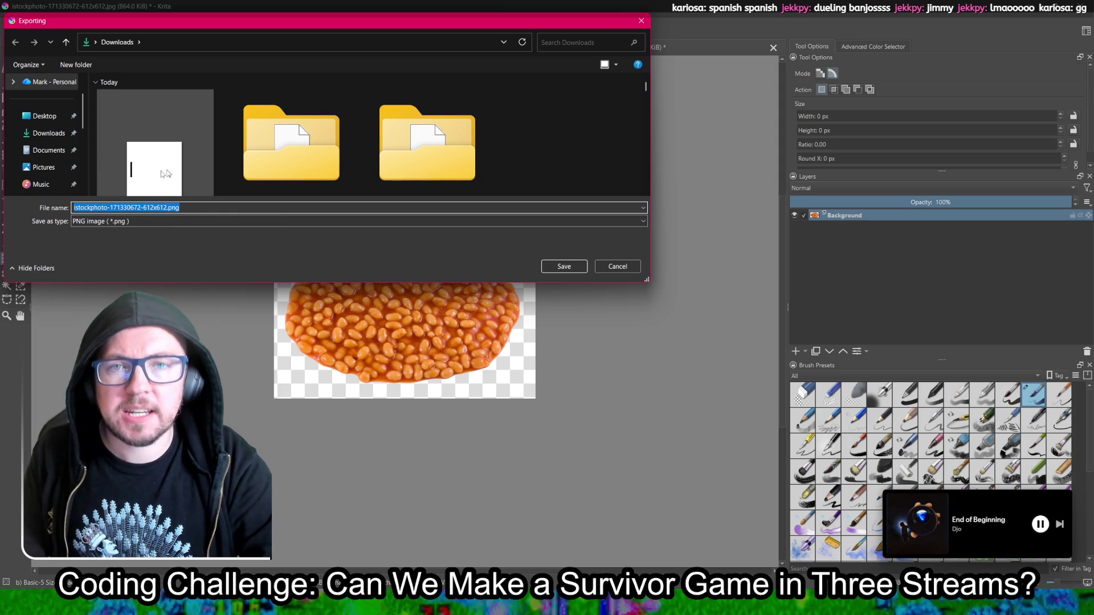
{"action": "double_click", "coordinate": [117, 208]}
{"action": "left_click_drag", "start_coordinate": [168, 207], "coordinate": [30, 209]}
{"action": "type", "text": "beans"}
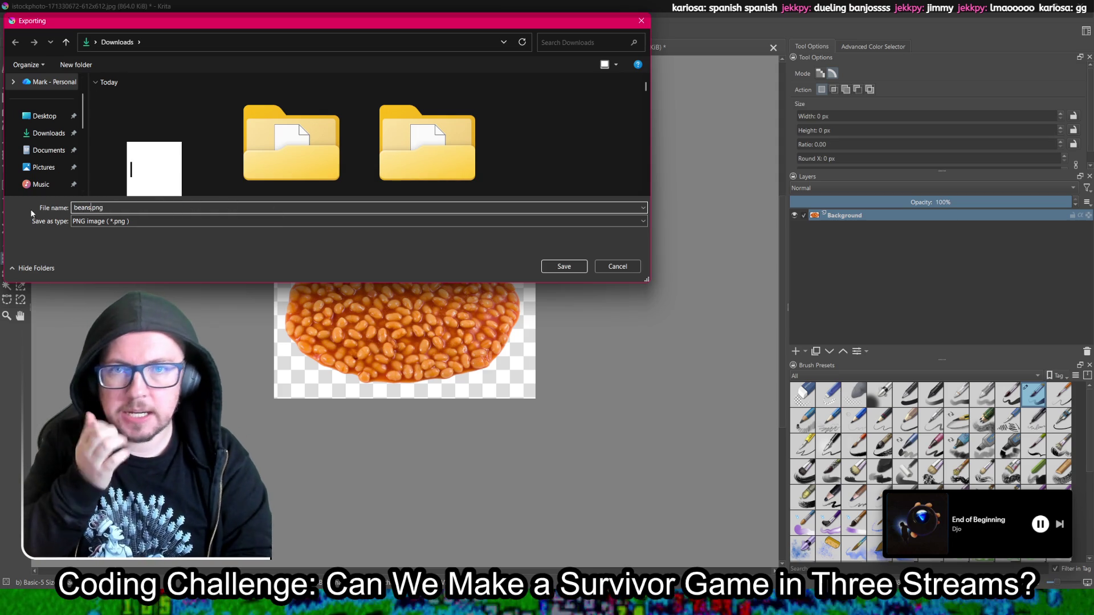
{"action": "key", "text": "Return"}
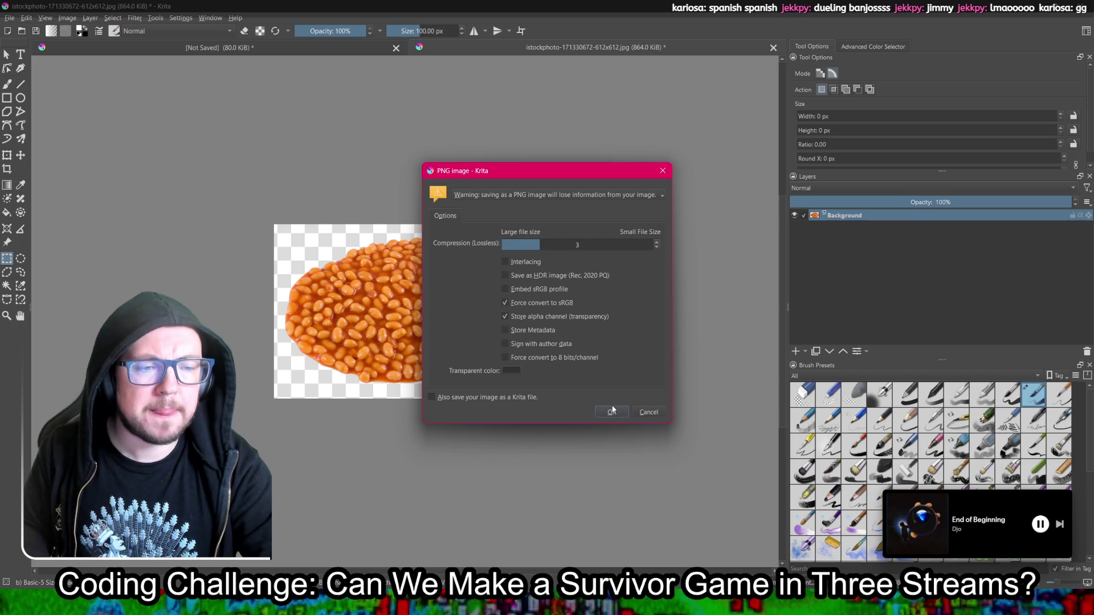
{"action": "left_click", "coordinate": [613, 408]}
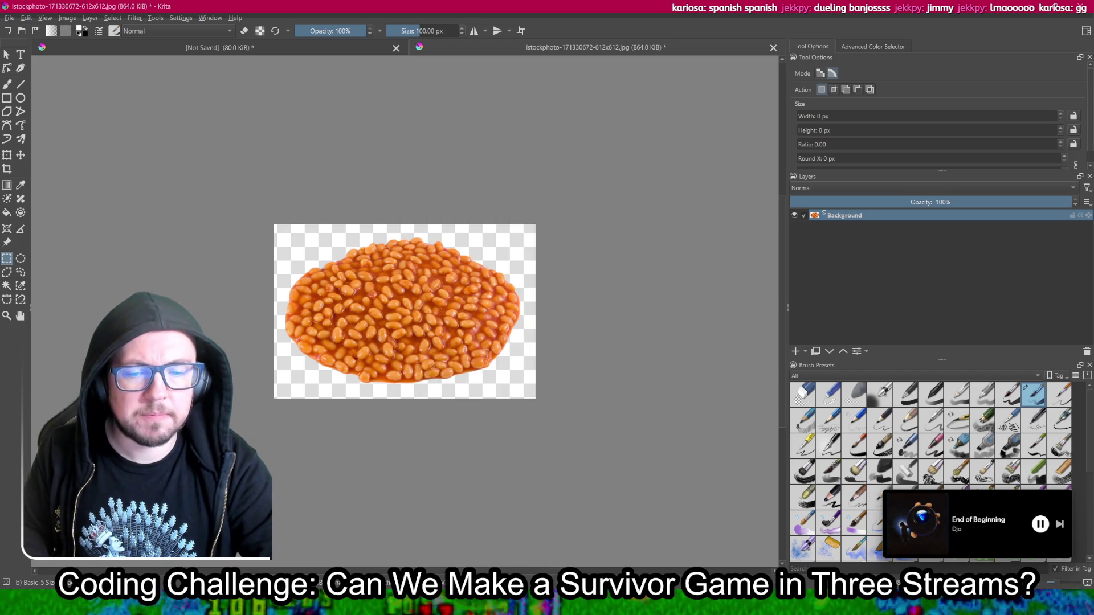
{"action": "key", "text": "alt+Tab"}
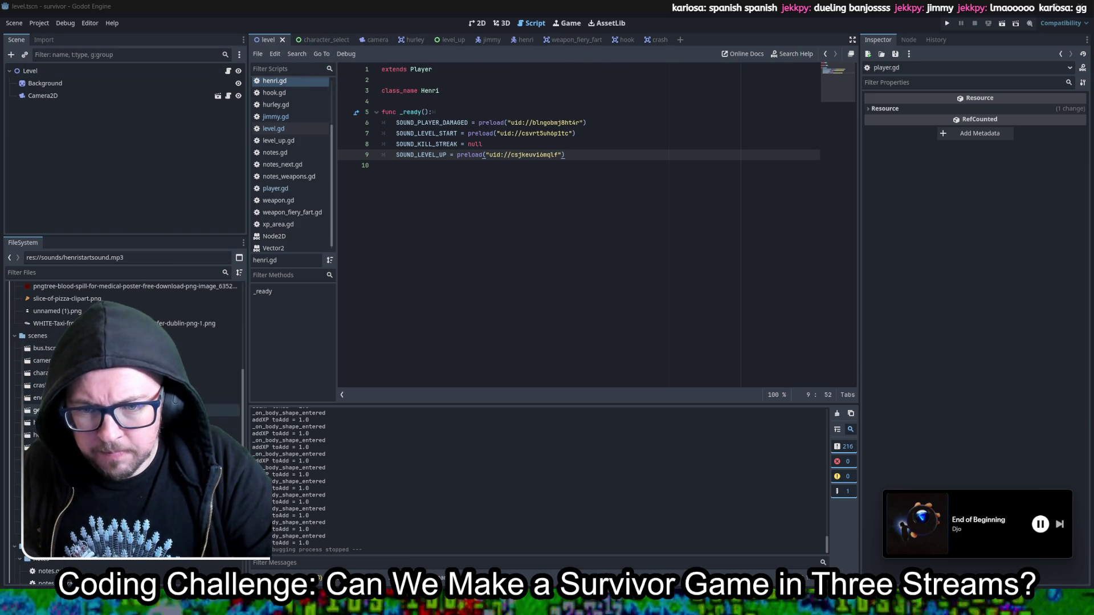
Step: Resize gem.tscn's collision circle to 19.03 px radius at (-2, 2) over the pizza, and save
{"action": "double_click", "coordinate": [143, 410]}
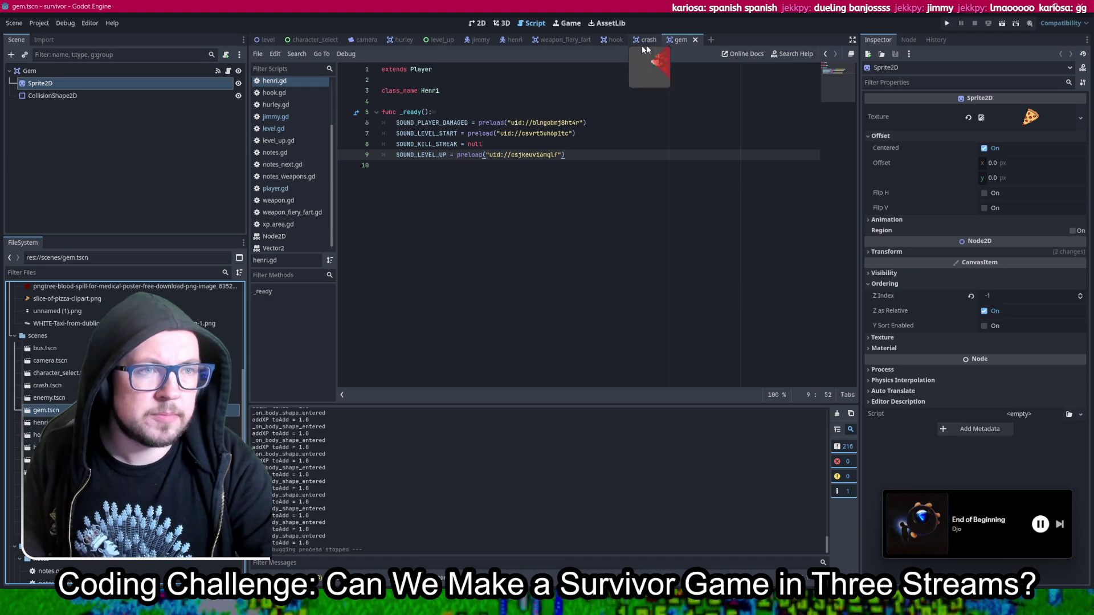
{"action": "left_click", "coordinate": [481, 23]}
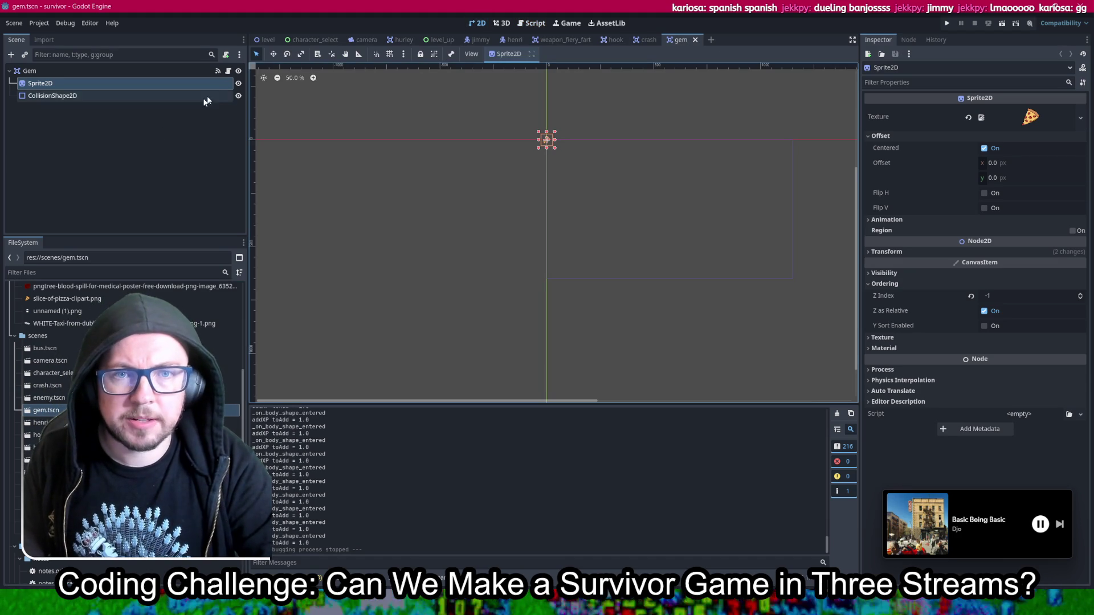
{"action": "scroll", "coordinate": [515, 143], "scroll_direction": "up", "scroll_amount": 10}
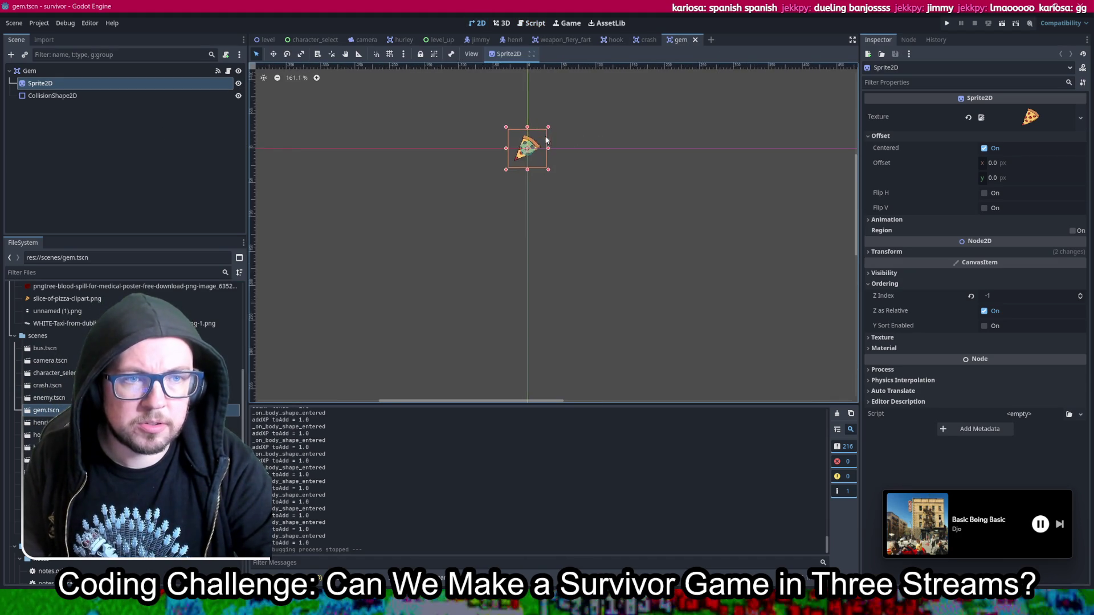
{"action": "scroll", "coordinate": [513, 148], "scroll_direction": "up", "scroll_amount": 1}
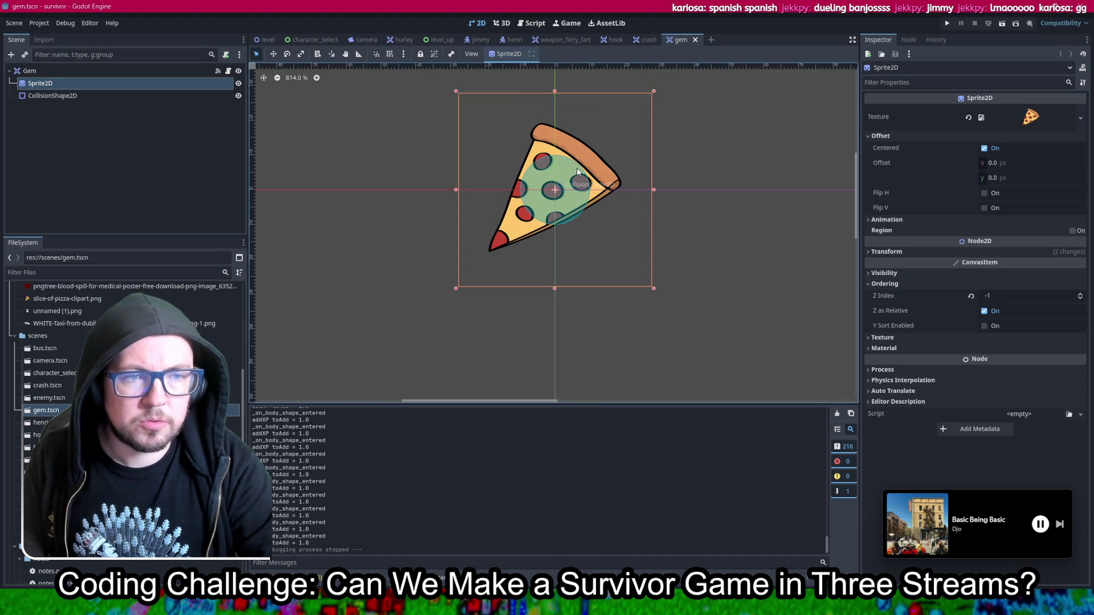
{"action": "left_click", "coordinate": [554, 192]}
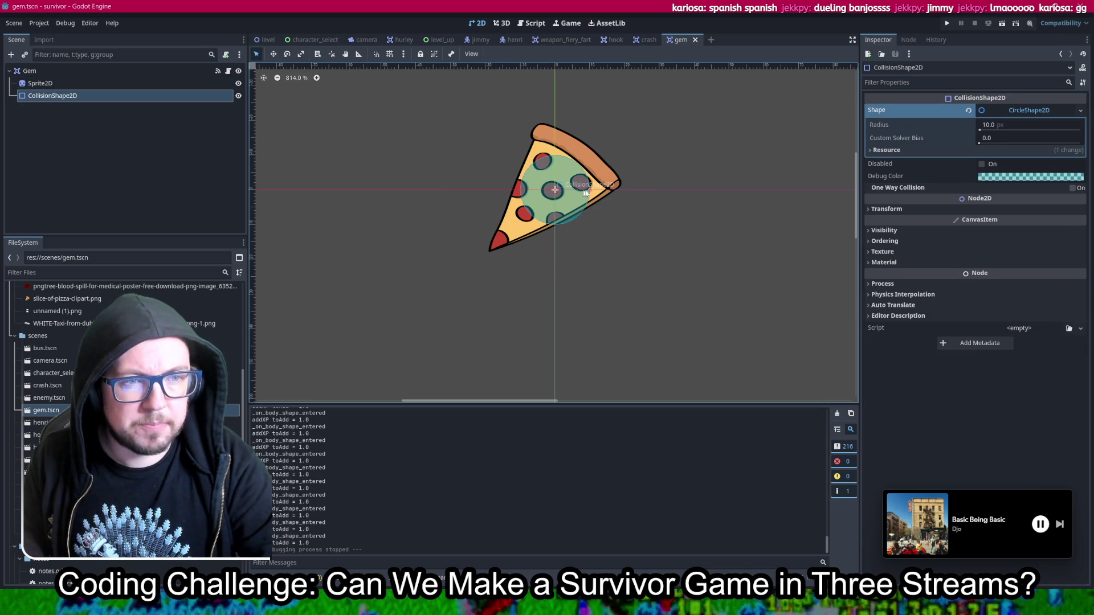
{"action": "mouse_move", "coordinate": [593, 191]}
{"action": "left_mouse_down"}
{"action": "mouse_move", "coordinate": [631, 191]}
{"action": "mouse_move", "coordinate": [621, 196]}
{"action": "left_mouse_up"}
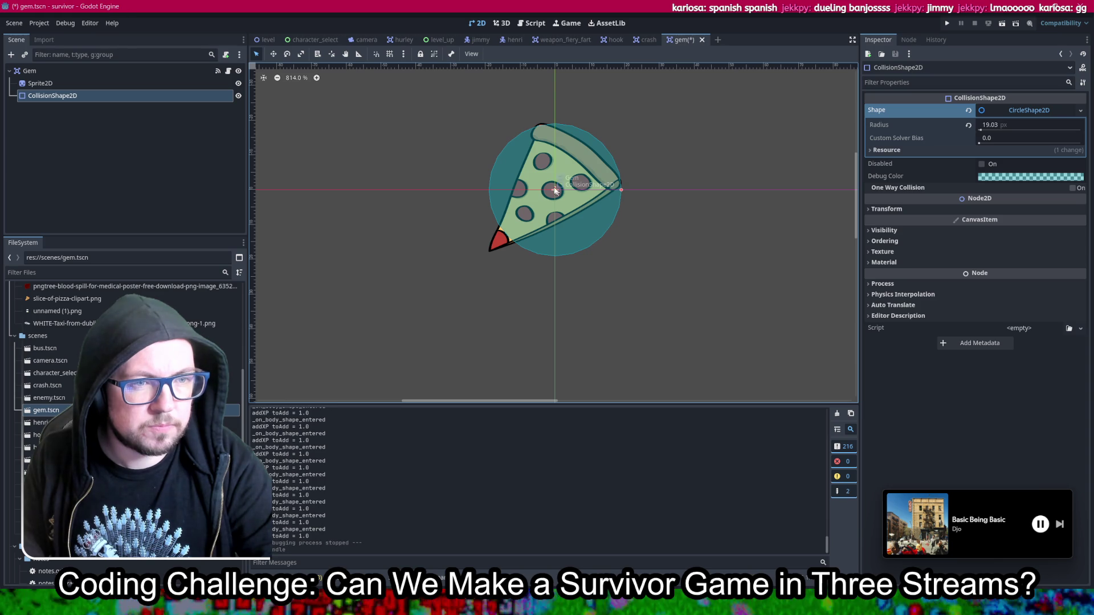
{"action": "left_click_drag", "start_coordinate": [555, 189], "coordinate": [546, 194]}
{"action": "key", "text": "ctrl+s"}
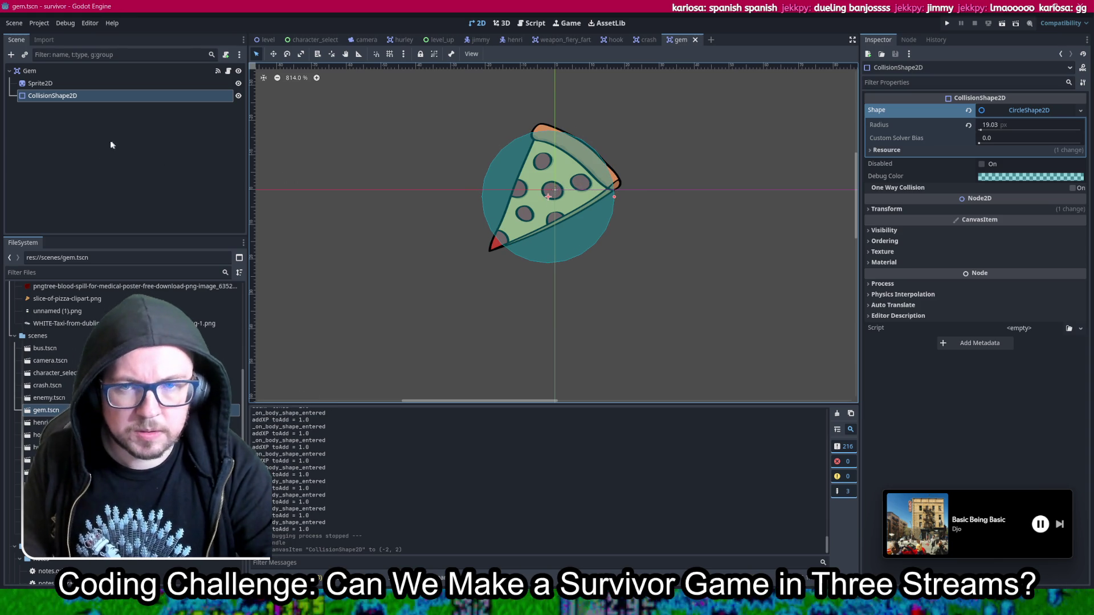
{"action": "scroll", "coordinate": [125, 421], "scroll_direction": "up", "scroll_amount": 3}
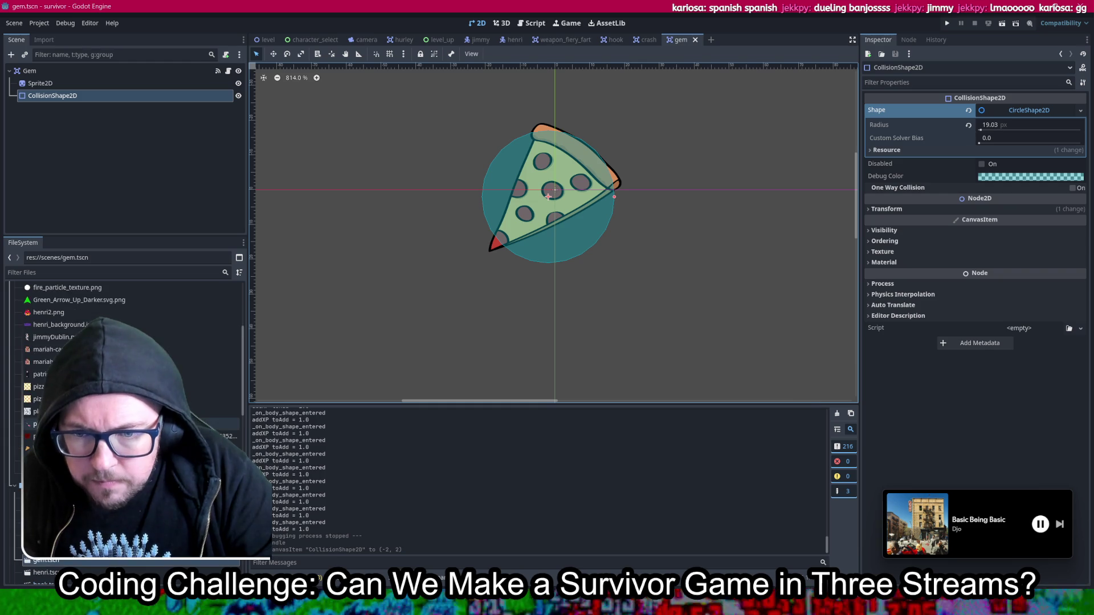
{"action": "scroll", "coordinate": [126, 422], "scroll_direction": "up", "scroll_amount": 2}
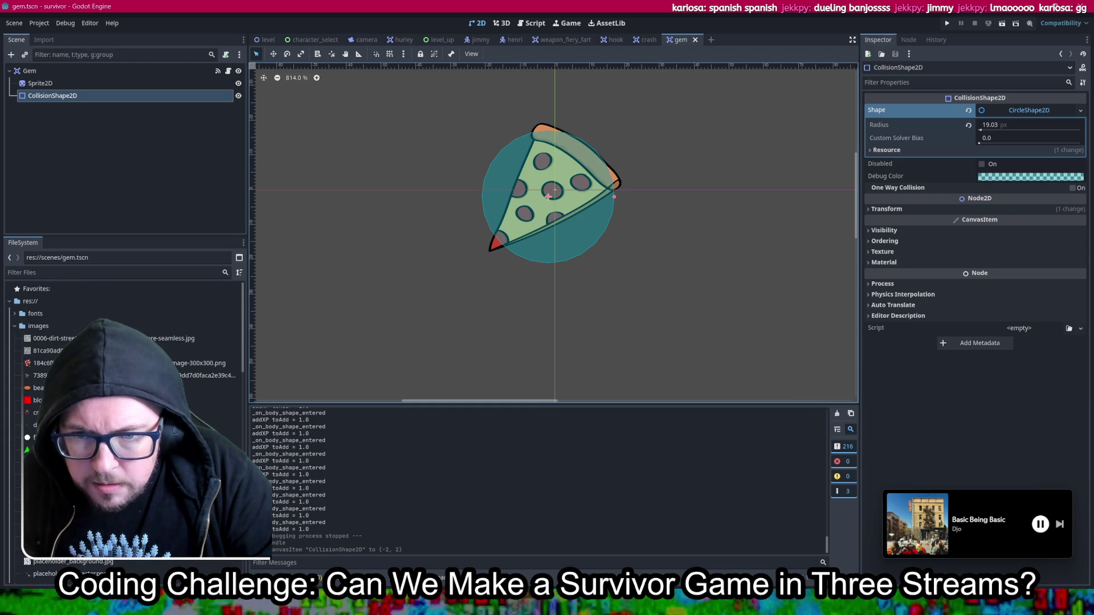
Step: Add beans.png as a sprite in the gem scene and shrink it to a tenth size
{"action": "left_click_drag", "start_coordinate": [43, 387], "coordinate": [550, 200]}
{"action": "scroll", "coordinate": [557, 200], "scroll_direction": "down", "scroll_amount": 10}
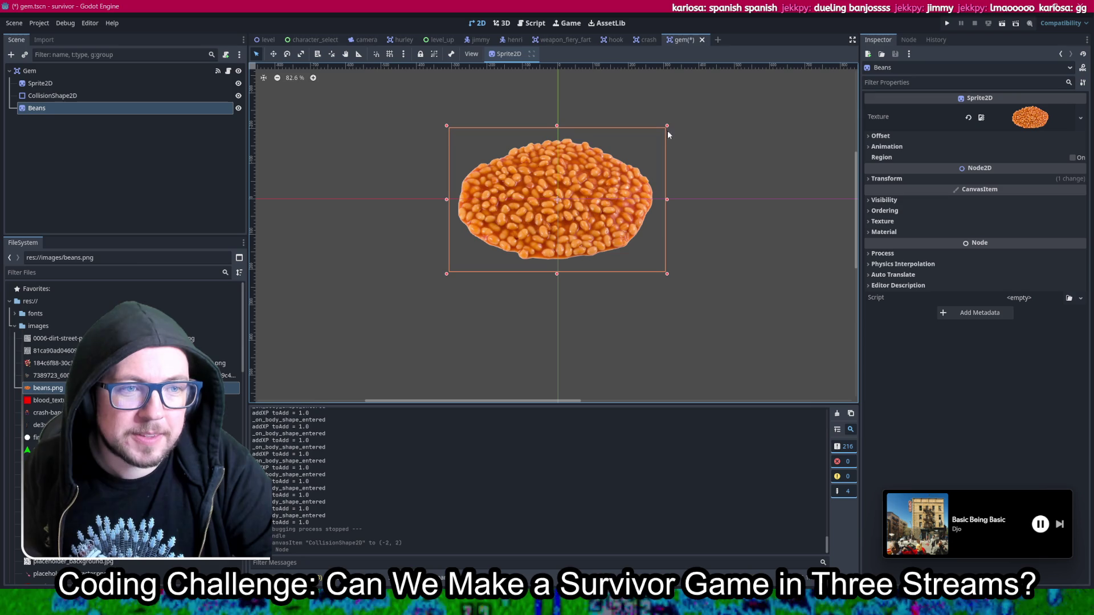
{"action": "left_click_drag", "start_coordinate": [668, 125], "coordinate": [476, 258]}
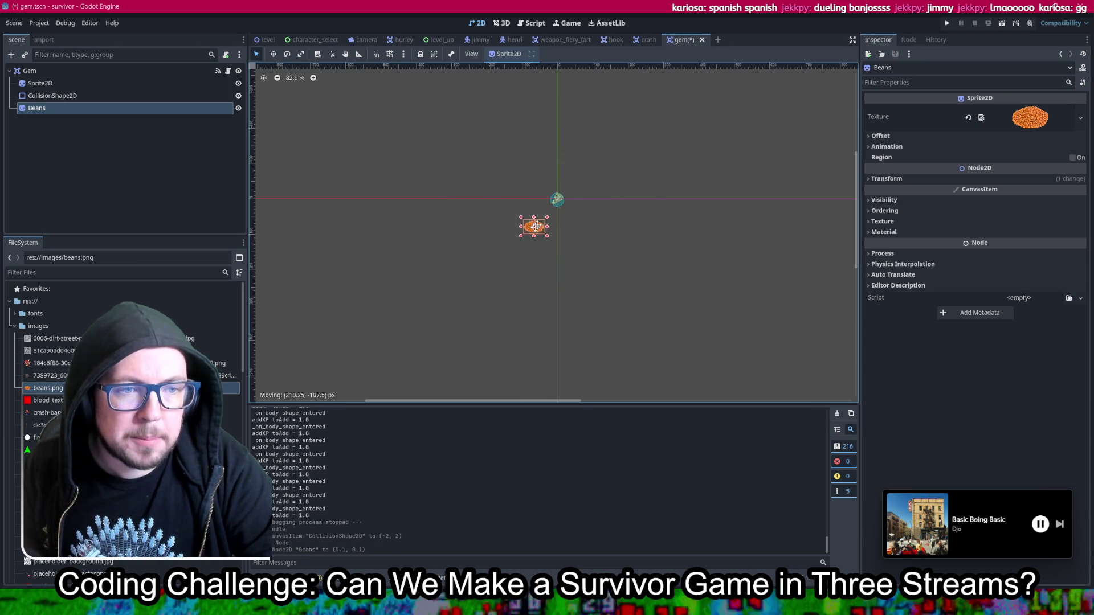
{"action": "left_click_drag", "start_coordinate": [531, 230], "coordinate": [557, 209]}
{"action": "scroll", "coordinate": [555, 208], "scroll_direction": "up", "scroll_amount": 10}
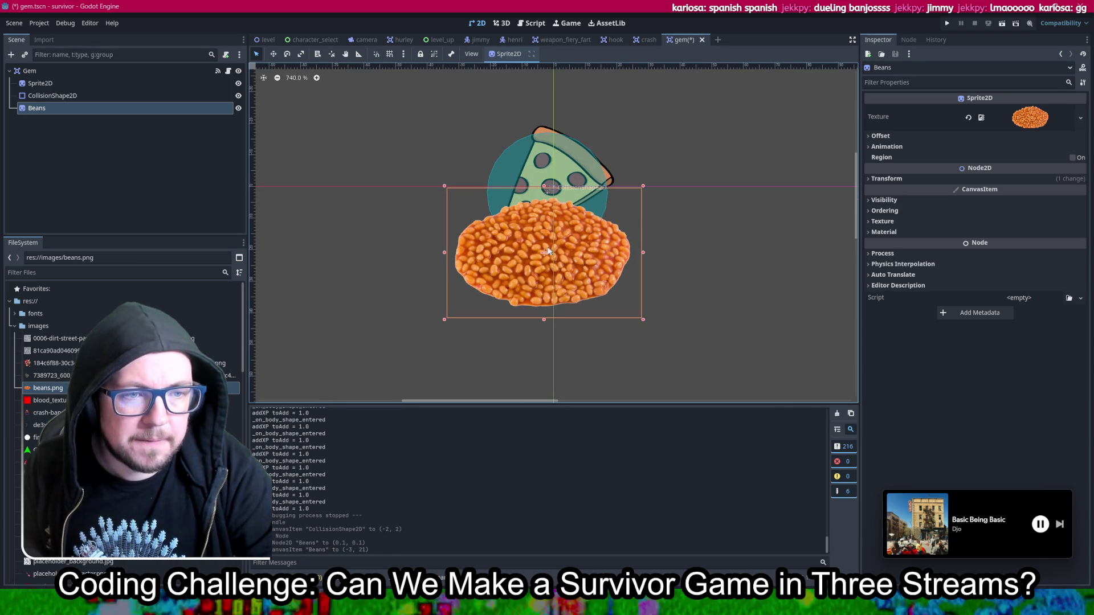
Step: Centre the smaller beans sprite on the collision circle, save, hide the pizza slice, and run the game
{"action": "left_click_drag", "start_coordinate": [546, 259], "coordinate": [553, 196]}
{"action": "left_click_drag", "start_coordinate": [650, 125], "coordinate": [600, 156]}
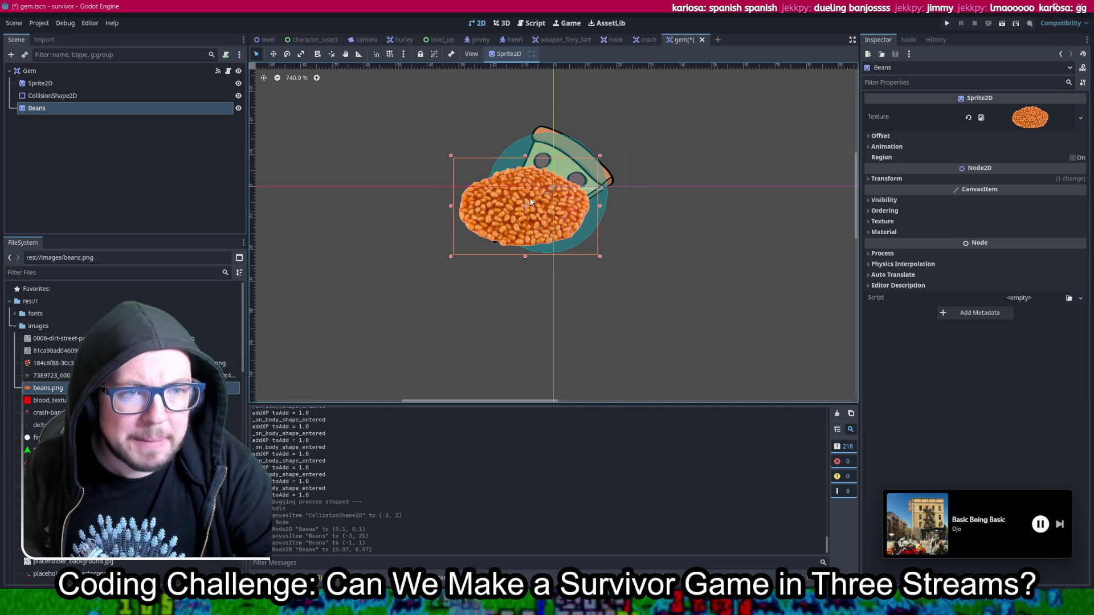
{"action": "left_click_drag", "start_coordinate": [525, 211], "coordinate": [550, 198]}
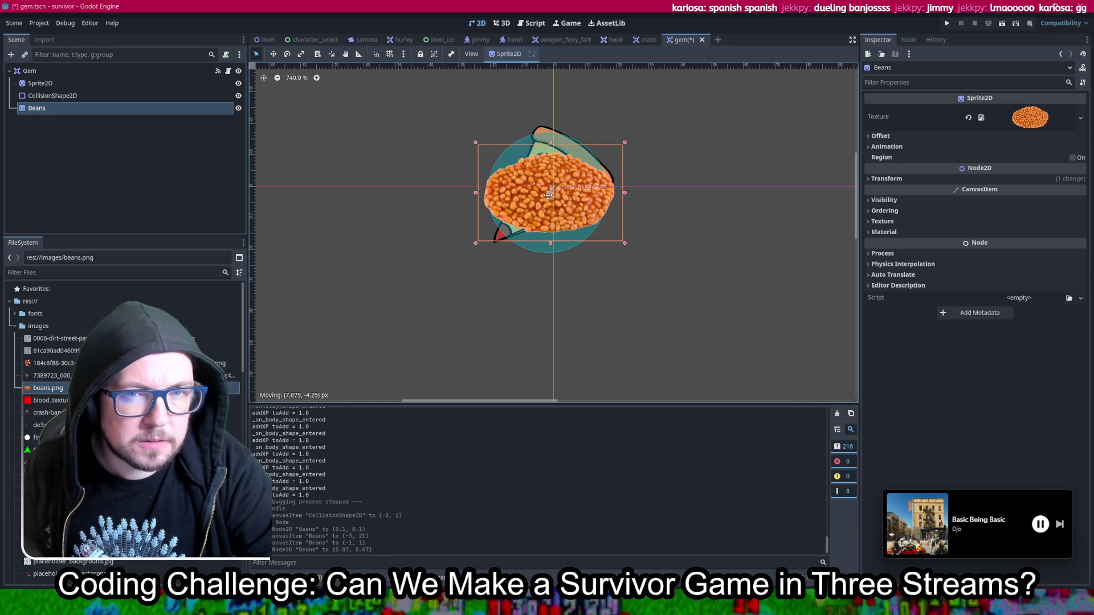
{"action": "key", "text": "ctrl+s"}
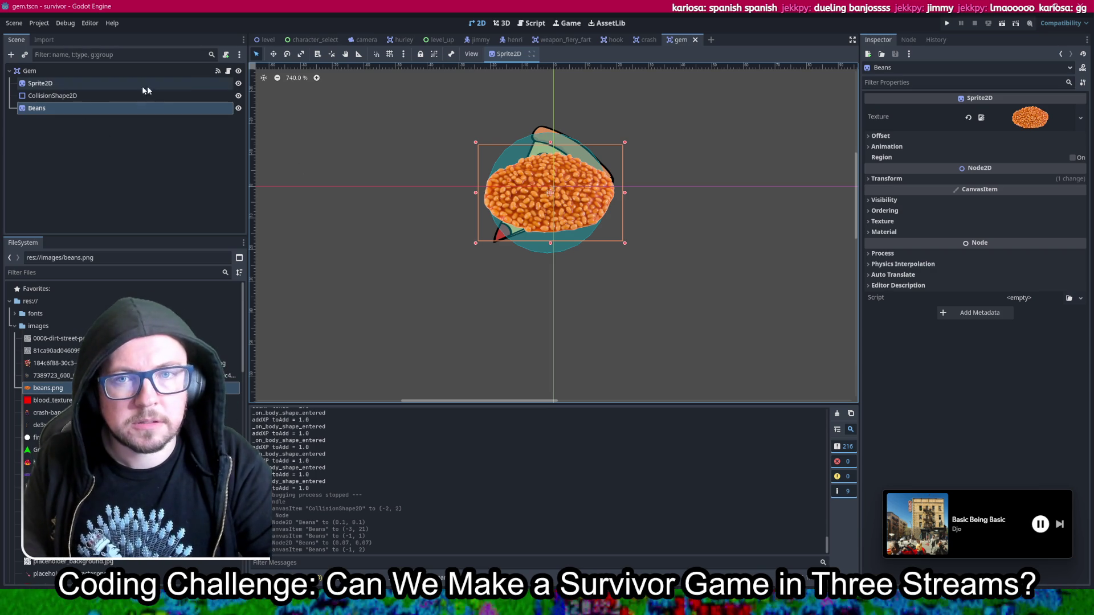
{"action": "left_click", "coordinate": [238, 83]}
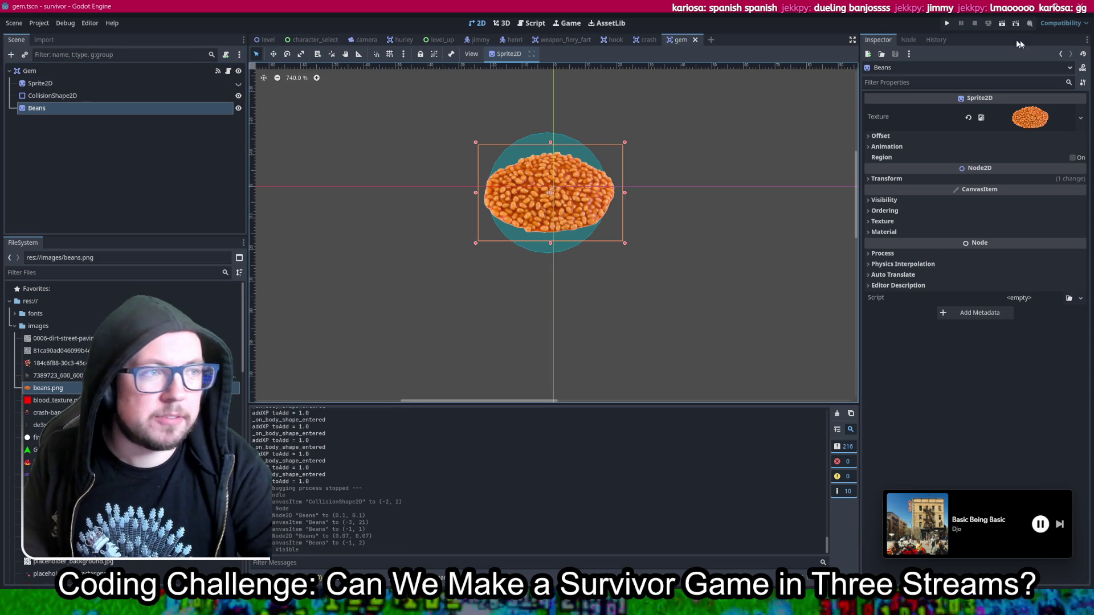
{"action": "left_click", "coordinate": [946, 22]}
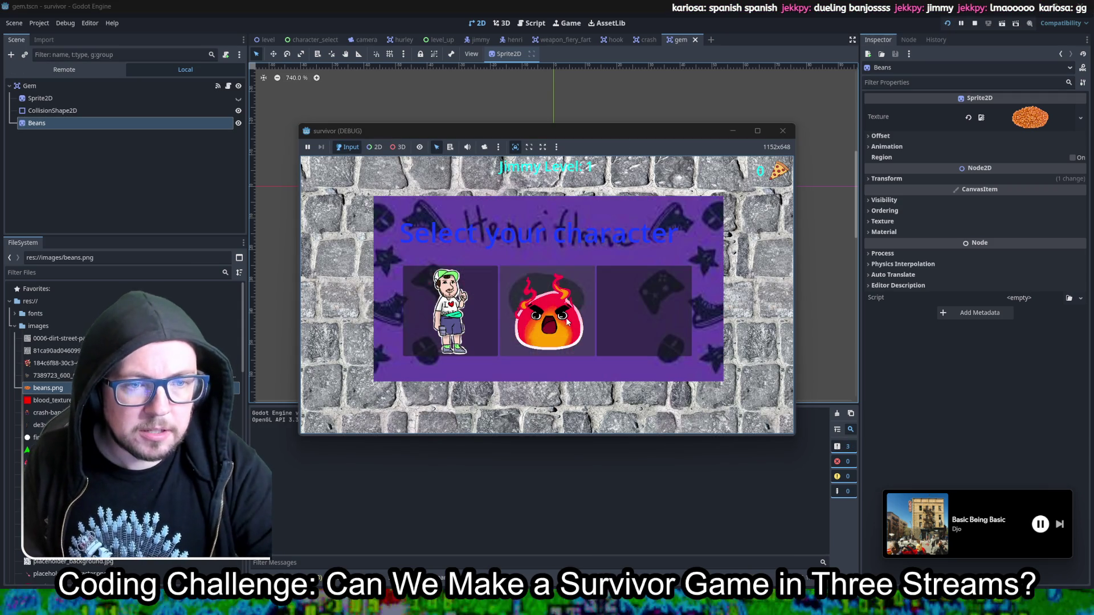
Step: Play as the fire character, collecting beans pickups, and maximise the game window
{"action": "left_click", "coordinate": [505, 316]}
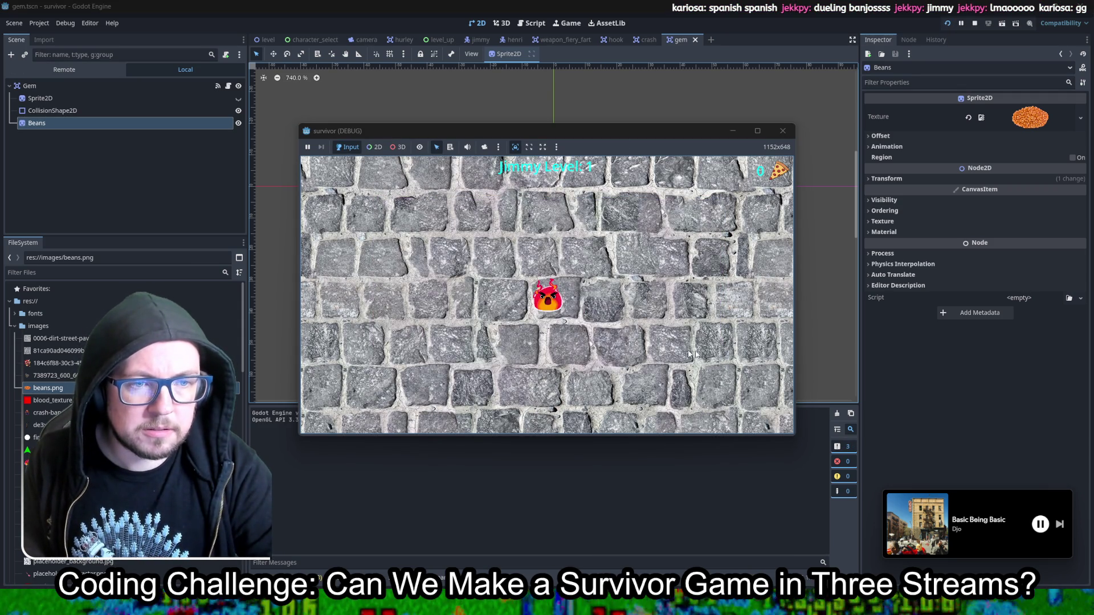
{"action": "key", "text": "Down"}
{"action": "key", "text": "Right"}
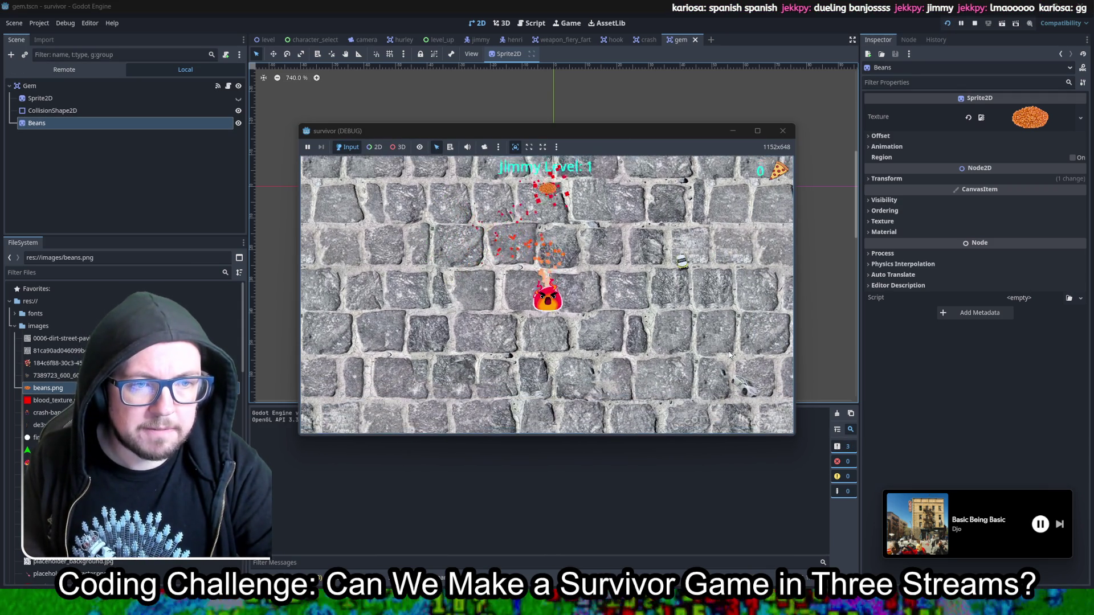
{"action": "key", "text": "Up"}
{"action": "key", "text": "Right"}
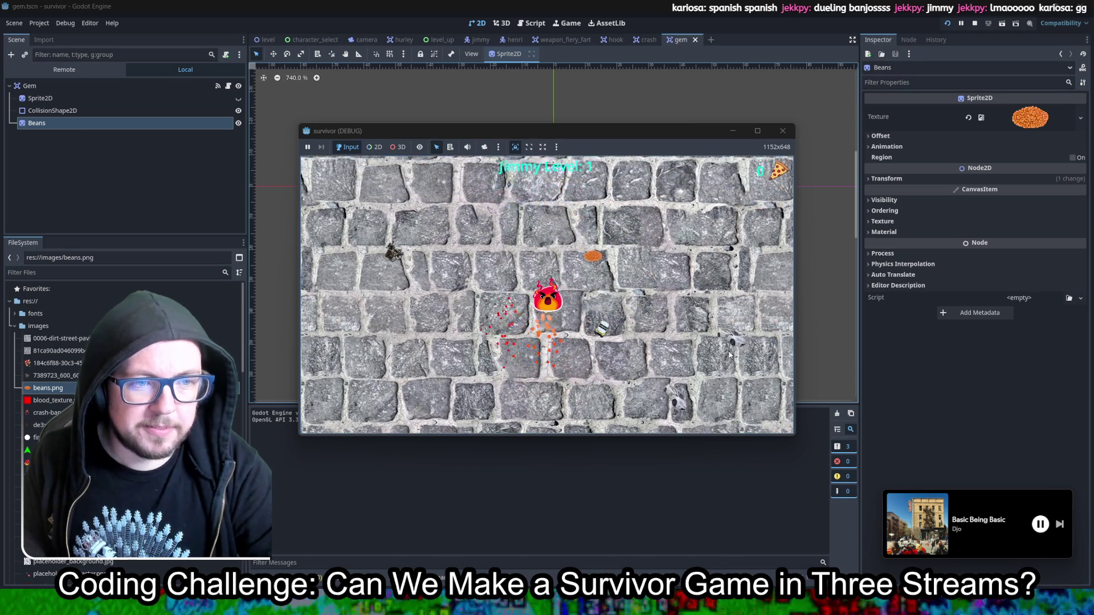
{"action": "key", "text": "Right"}
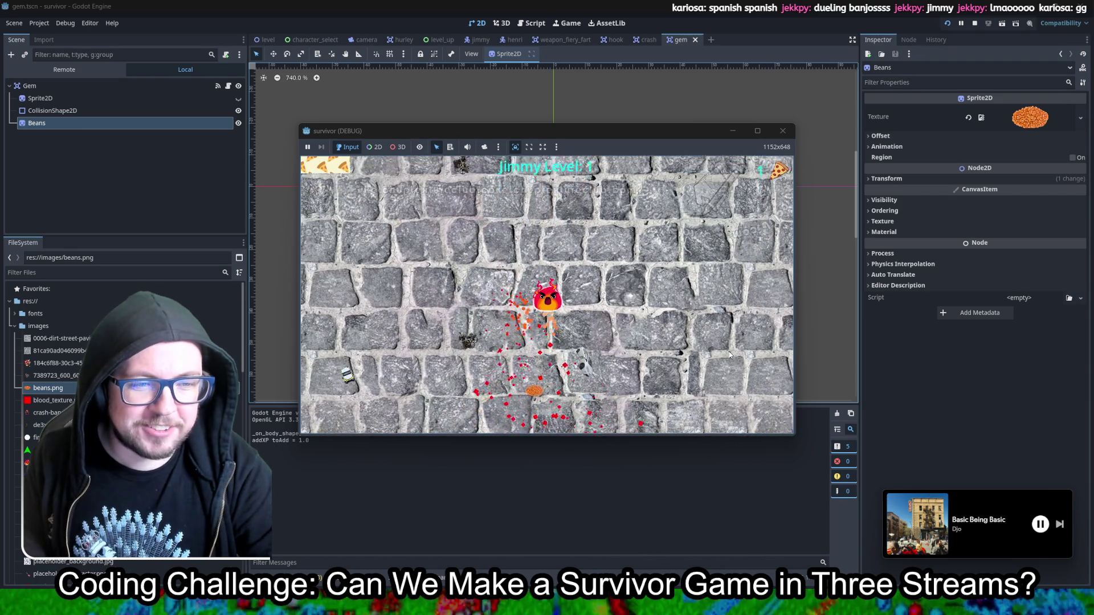
{"action": "key", "text": "Down"}
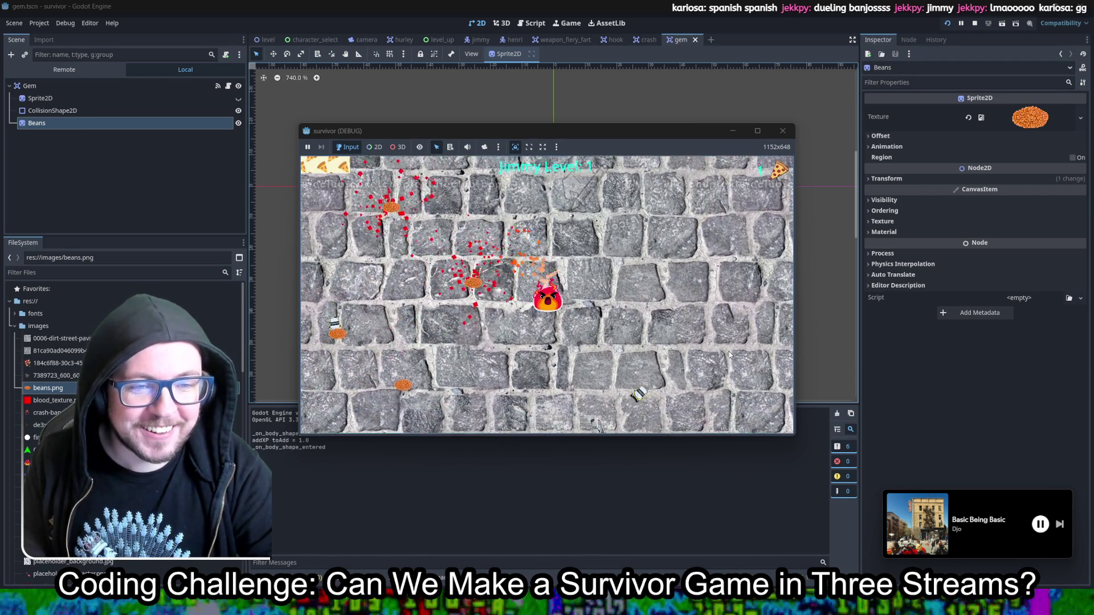
{"action": "key", "text": "Down"}
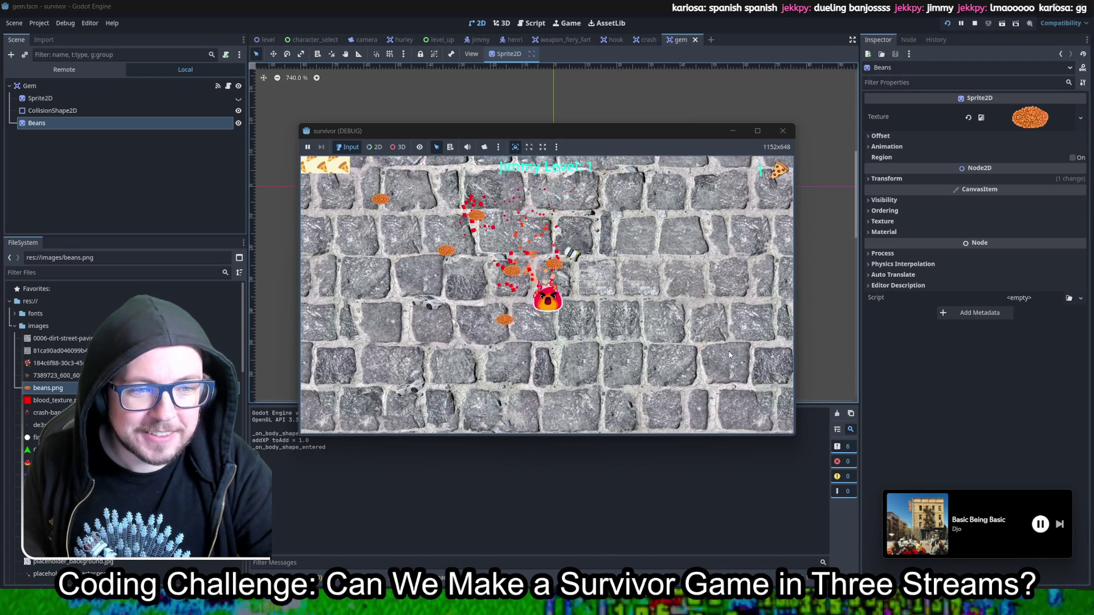
{"action": "key", "text": "Up"}
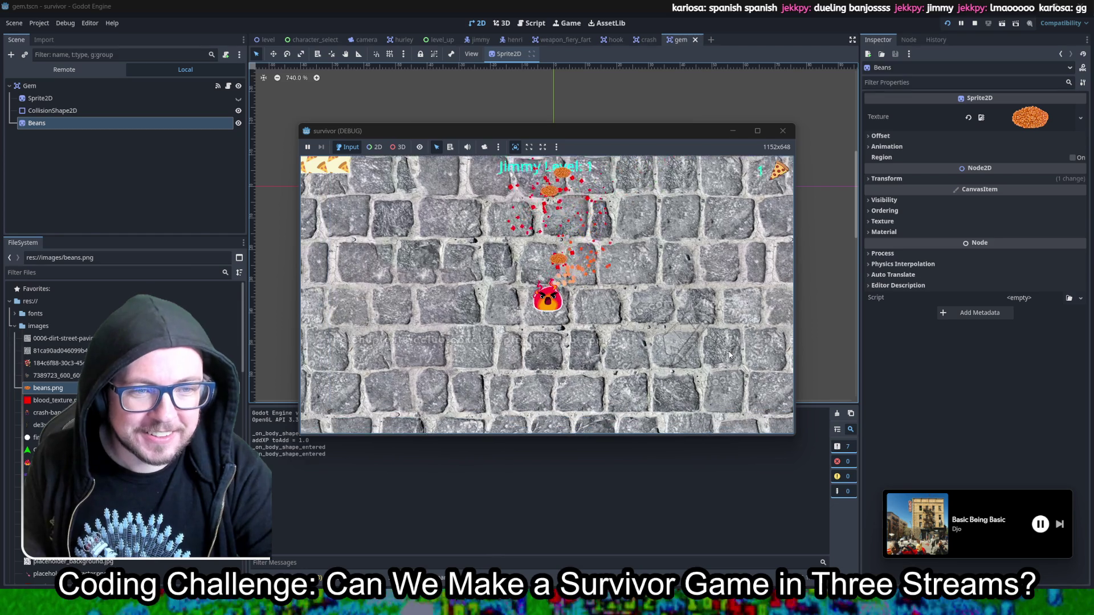
{"action": "key", "text": "Down"}
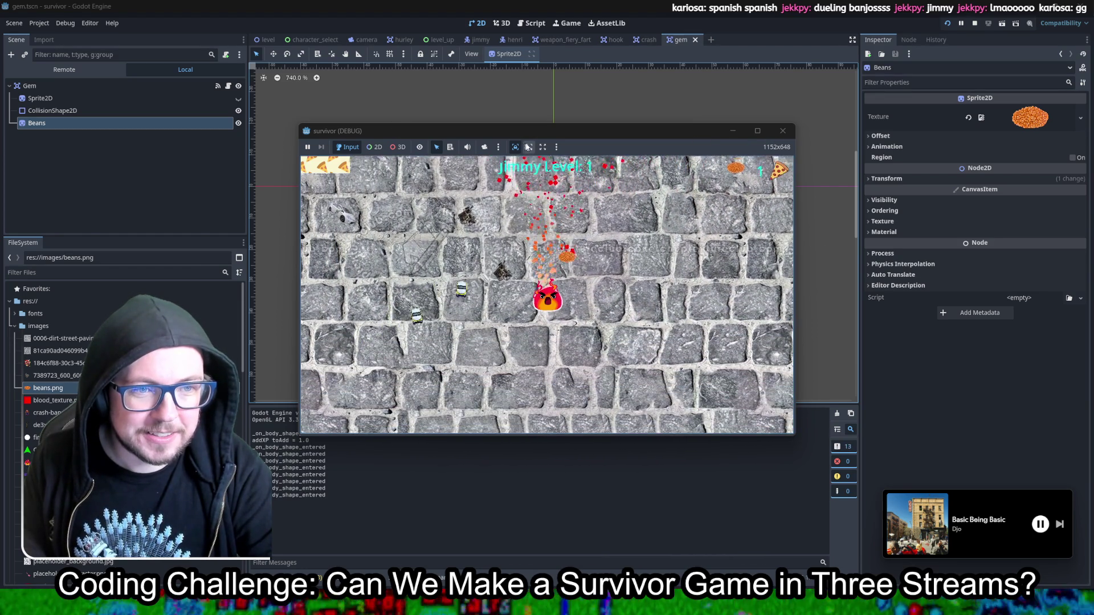
{"action": "left_click", "coordinate": [529, 147]}
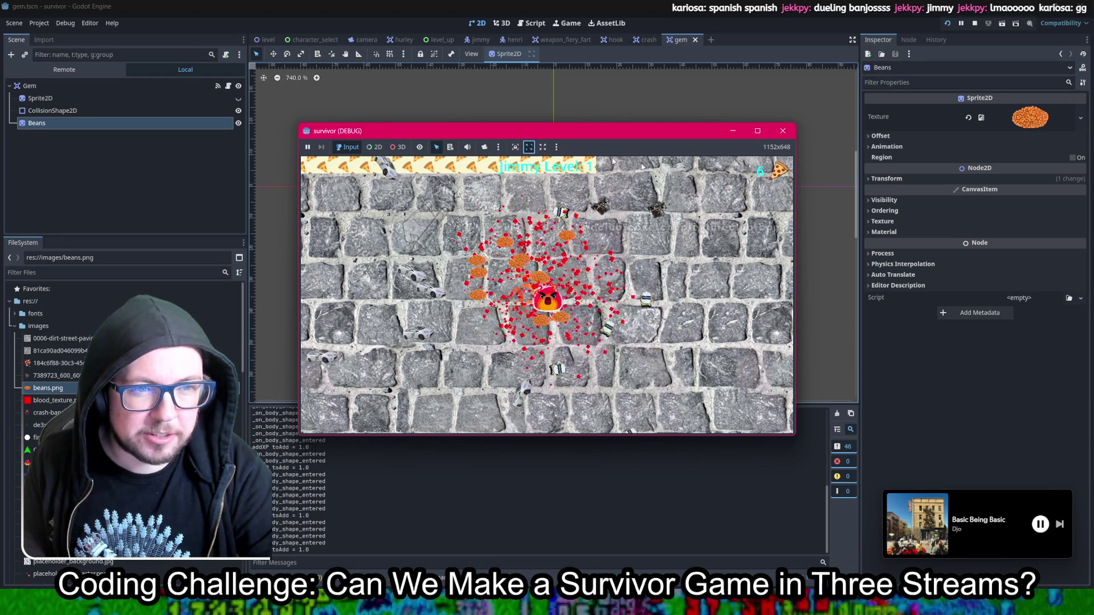
{"action": "left_click", "coordinate": [753, 130]}
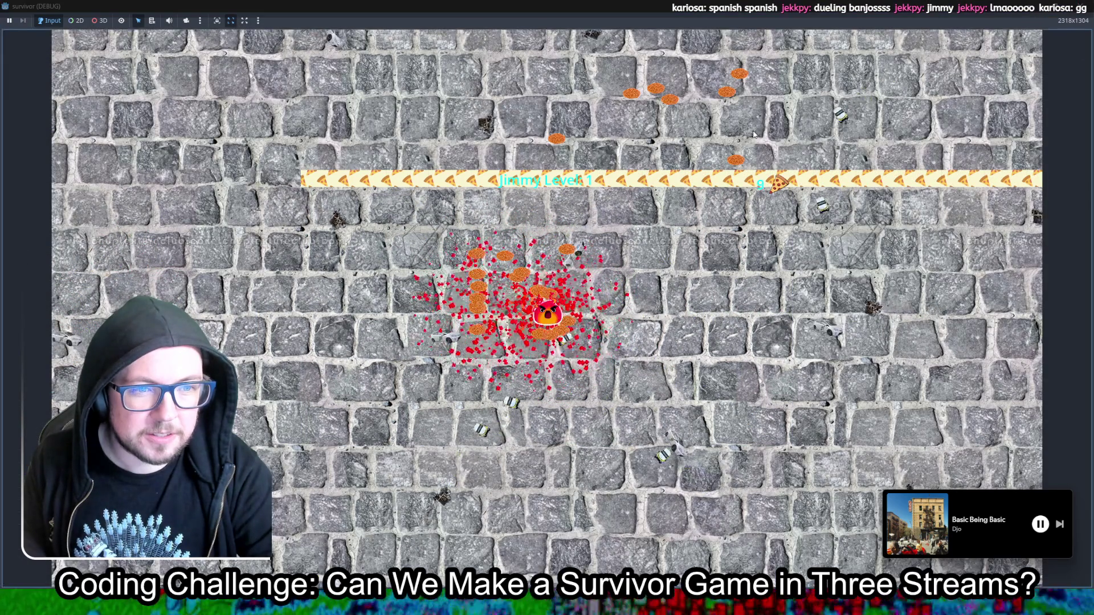
Step: Stretch the game view and pick the middle upgrade at the level-up
{"action": "left_click", "coordinate": [244, 21]}
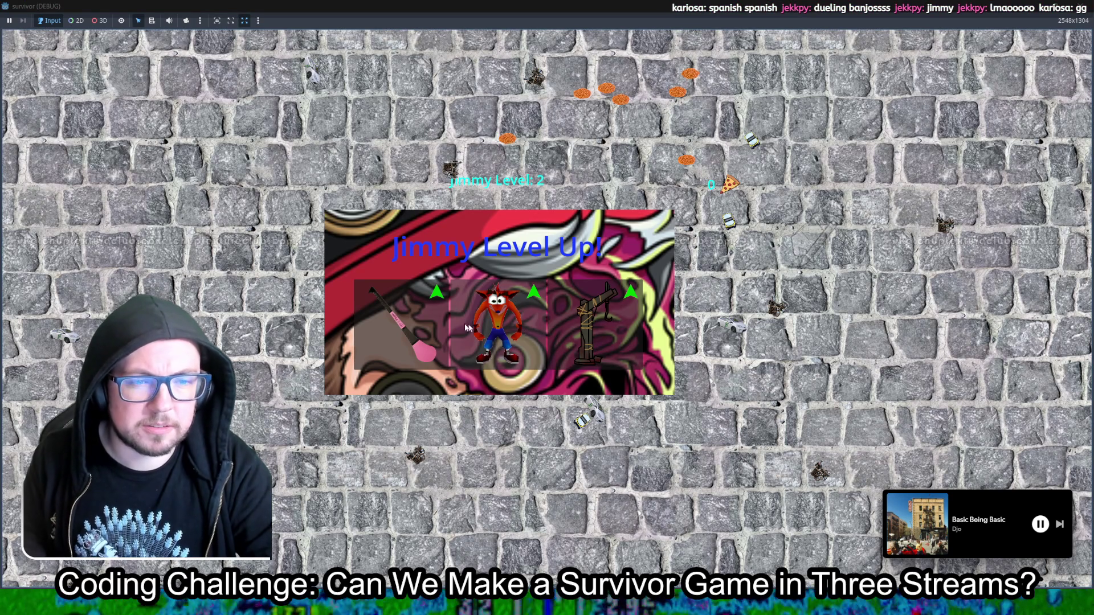
{"action": "left_click", "coordinate": [490, 327]}
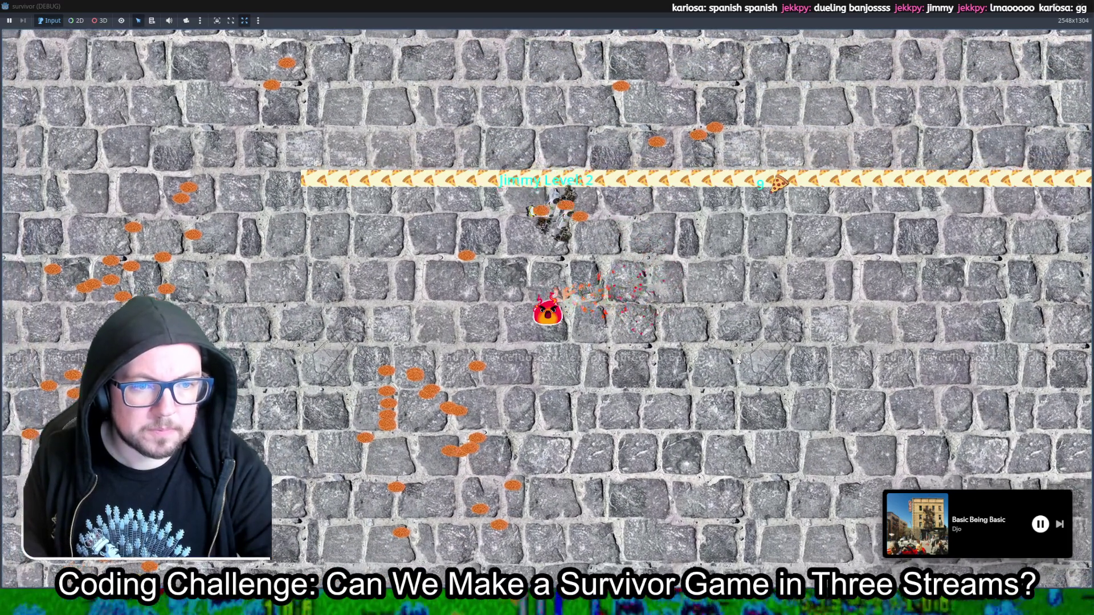
{"action": "key", "text": "Left"}
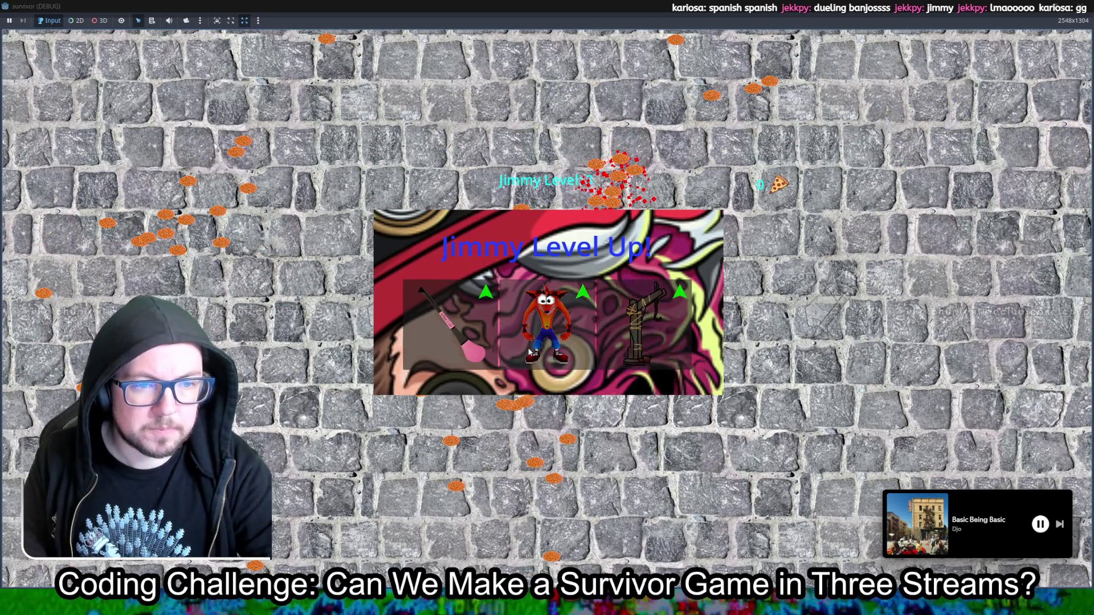
{"action": "key", "text": "Return"}
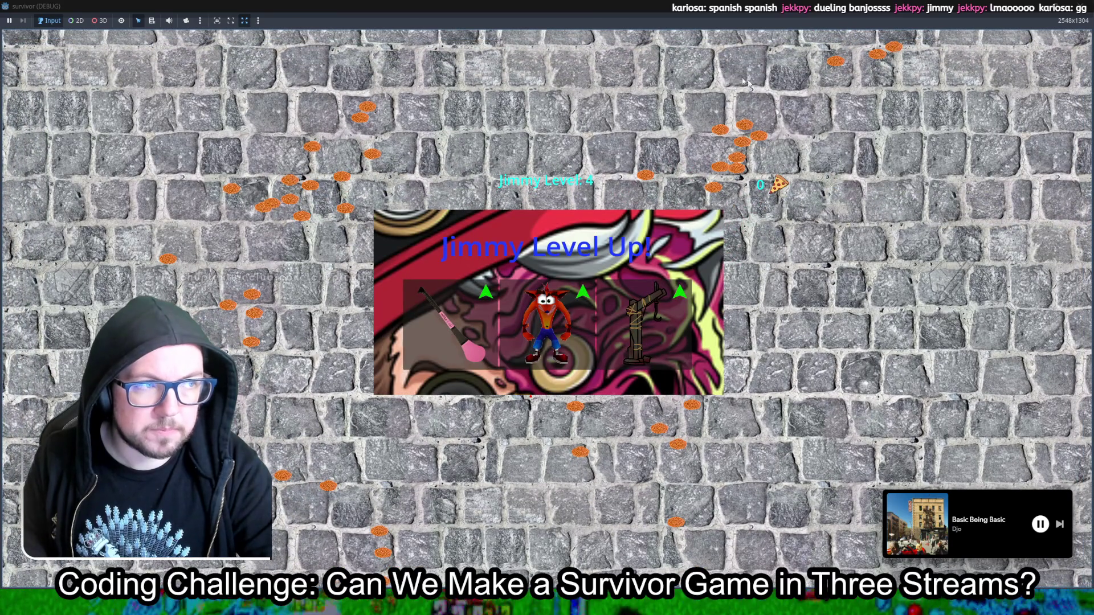
Step: Close the game window, relaunch the game, and stop it with F8
{"action": "left_click", "coordinate": [243, 22]}
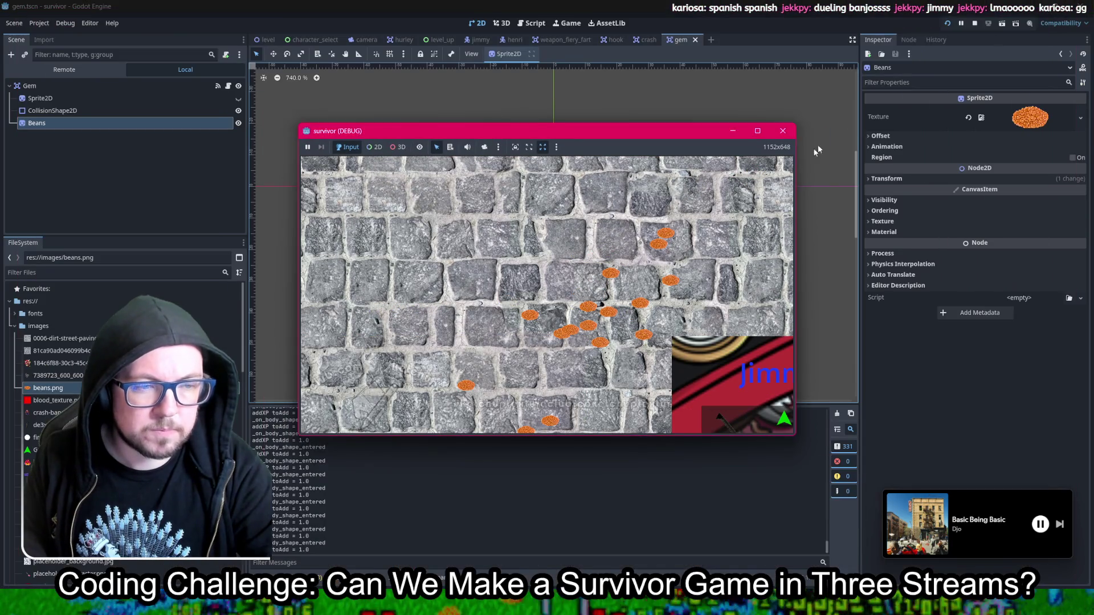
{"action": "left_click", "coordinate": [518, 149]}
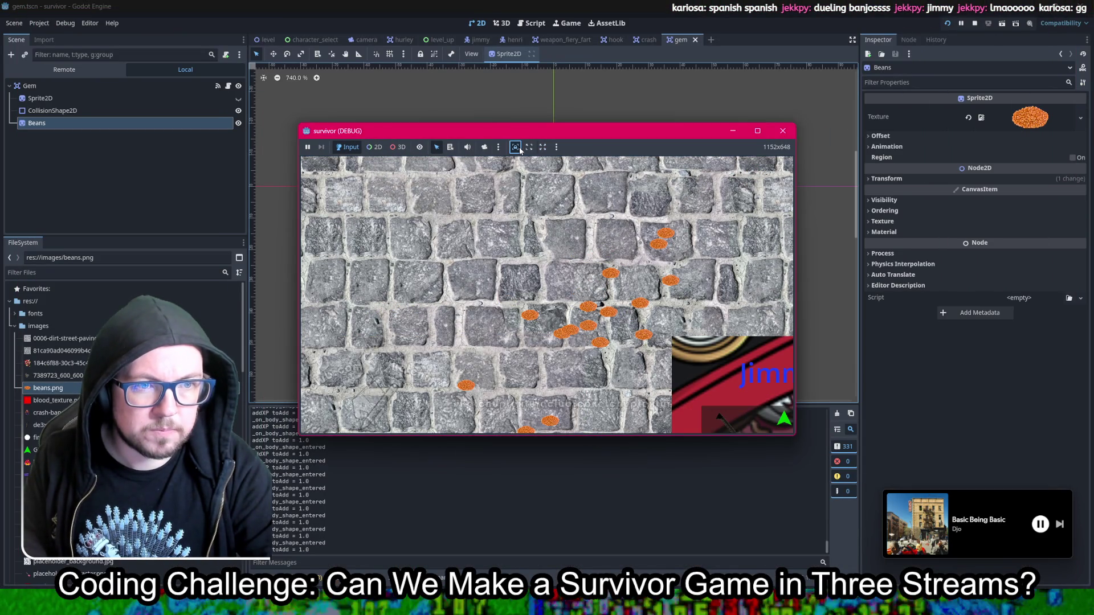
{"action": "left_click", "coordinate": [774, 446]}
{"action": "left_click", "coordinate": [782, 131]}
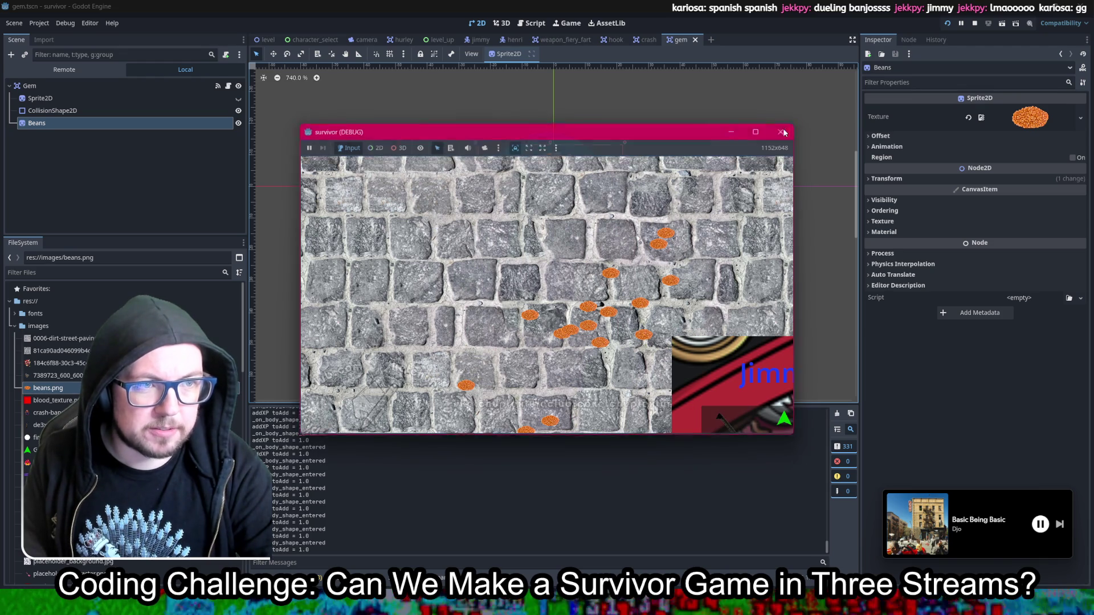
{"action": "left_click", "coordinate": [953, 22]}
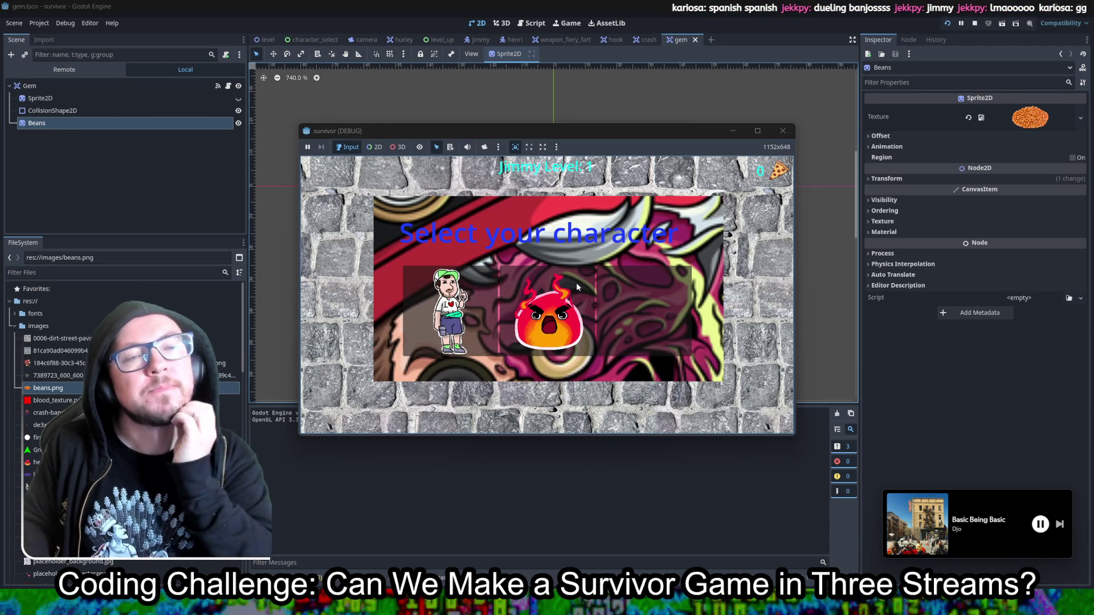
{"action": "key", "text": "F8"}
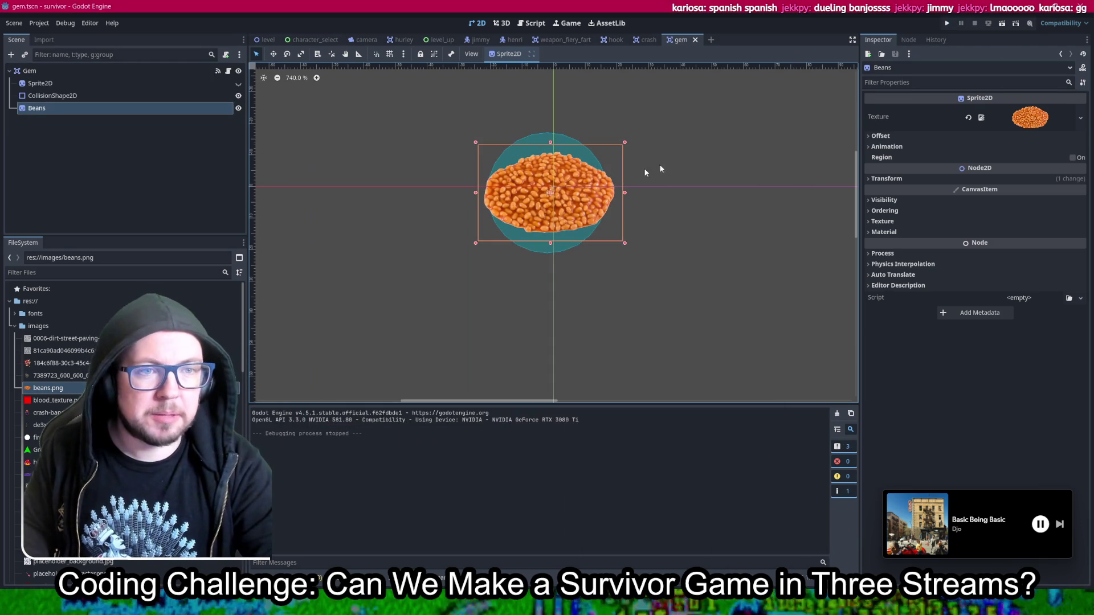
Step: Scale the Beans sprite up, shift it up-left, and run the project
{"action": "left_click_drag", "start_coordinate": [625, 243], "coordinate": [717, 305]}
{"action": "left_click_drag", "start_coordinate": [658, 238], "coordinate": [580, 212]}
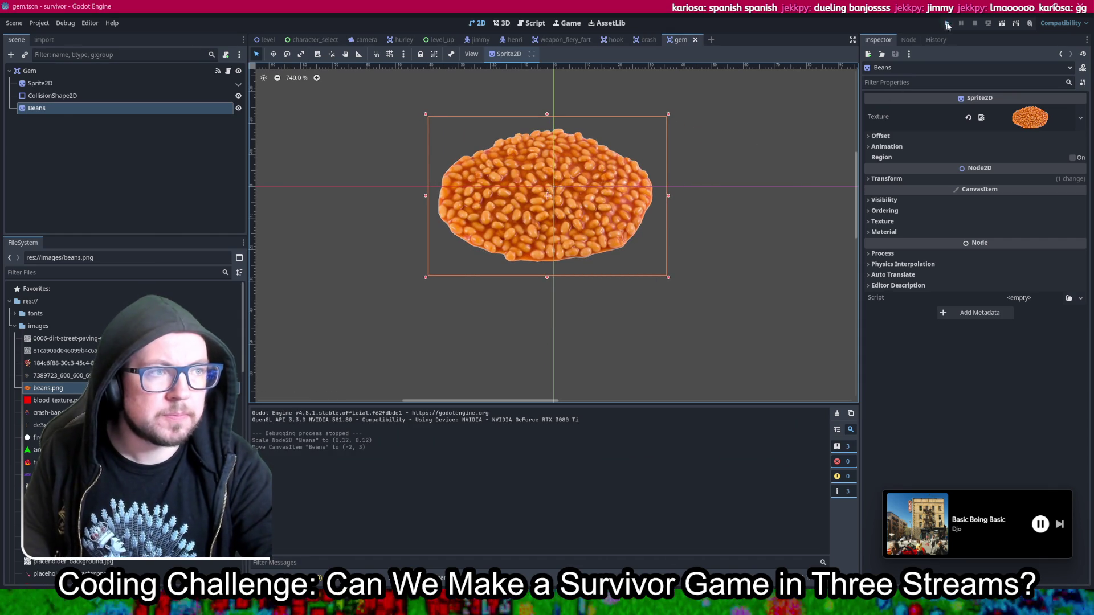
{"action": "left_click", "coordinate": [946, 24]}
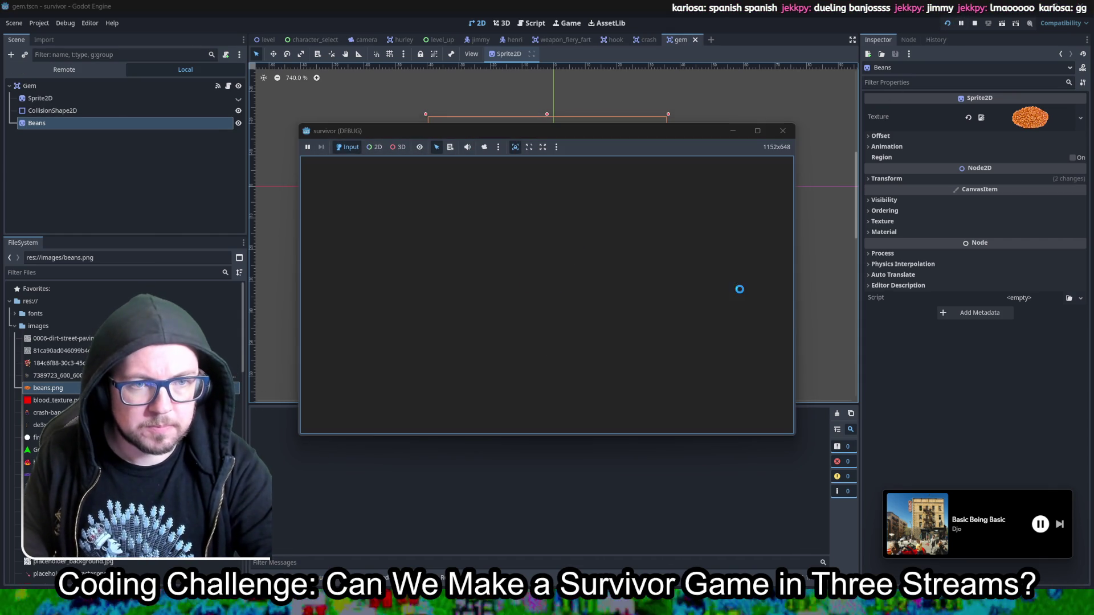
Step: Walk the character around with WASD collecting the bigger beans pickups for XP
{"action": "key", "text": "s"}
{"action": "key", "text": "a"}
{"action": "key", "text": "w"}
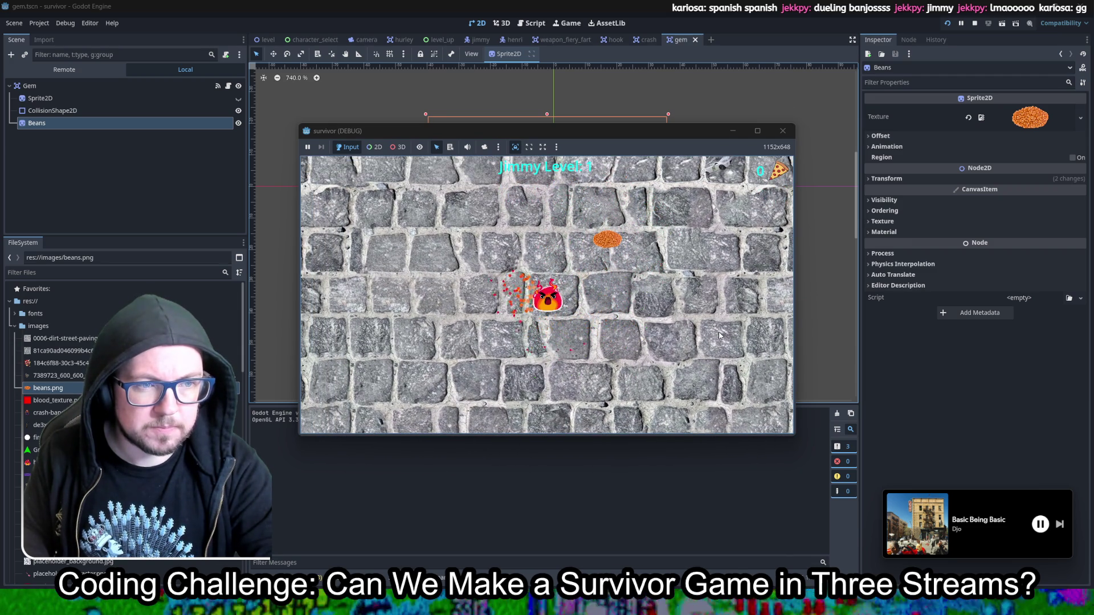
{"action": "key", "text": "w"}
{"action": "key", "text": "d"}
{"action": "key", "text": "w"}
{"action": "key", "text": "a"}
{"action": "key", "text": "d"}
{"action": "key", "text": "s"}
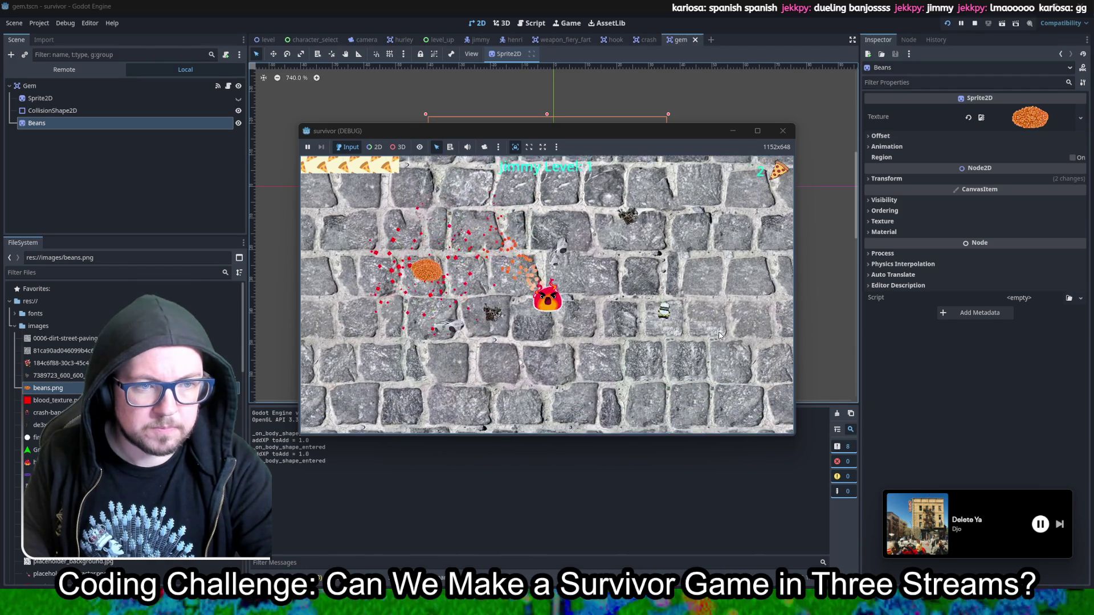
{"action": "key", "text": "a"}
{"action": "key", "text": "w"}
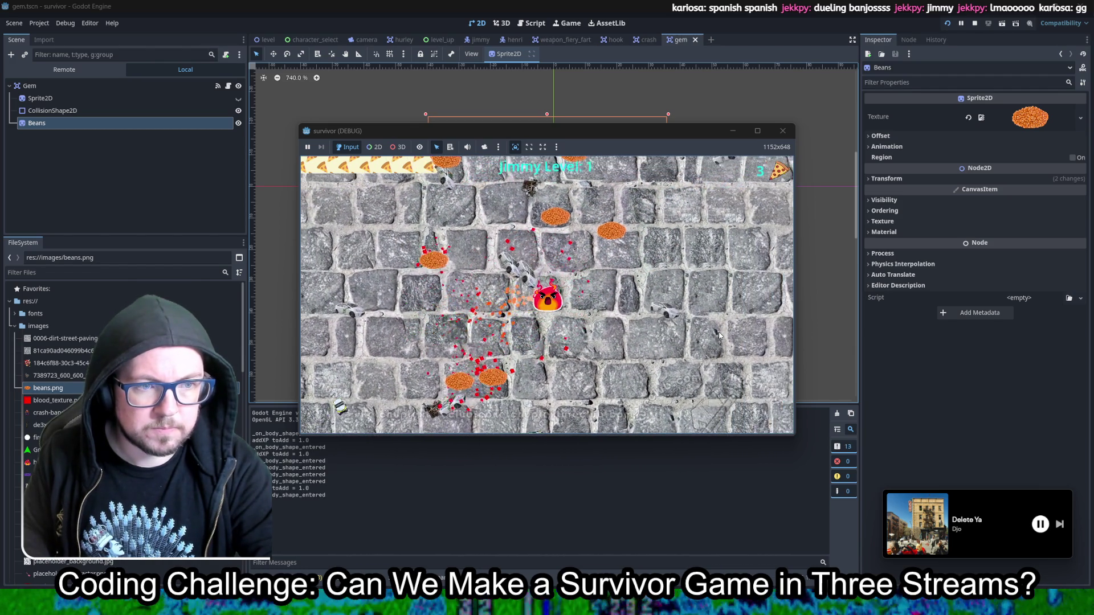
{"action": "key", "text": "d"}
{"action": "key", "text": "w"}
{"action": "key", "text": "a"}
{"action": "key", "text": "a"}
{"action": "key", "text": "s"}
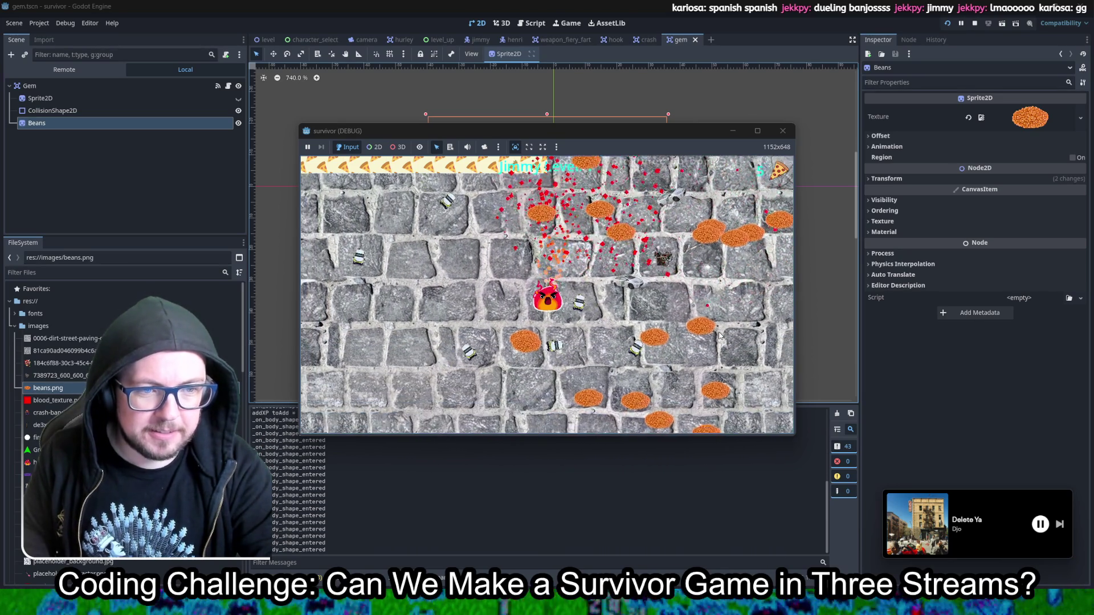
{"action": "key", "text": "s"}
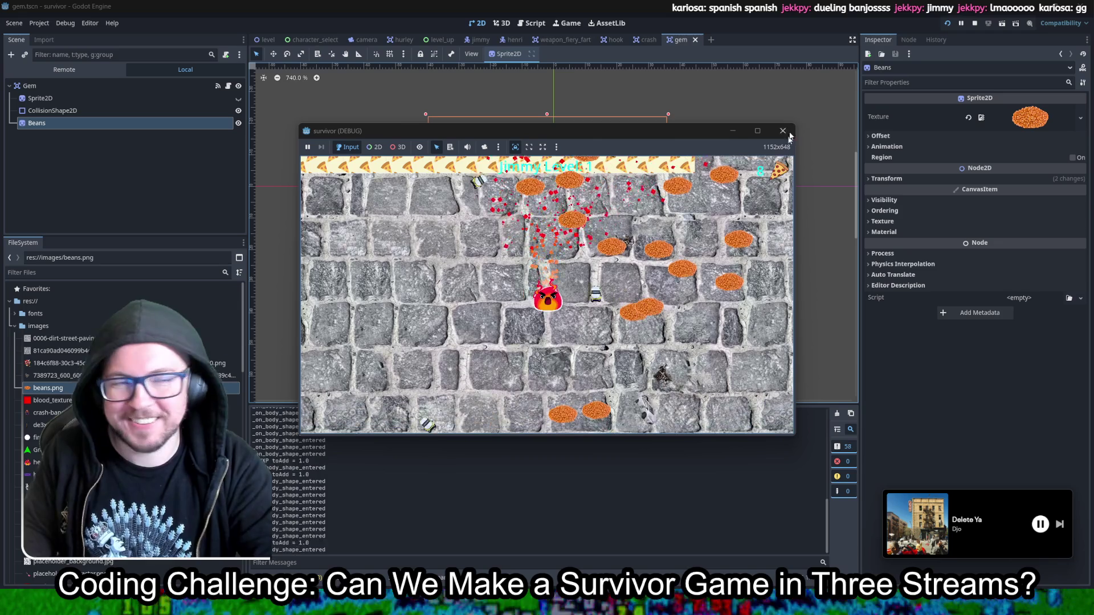
{"action": "left_click", "coordinate": [788, 134]}
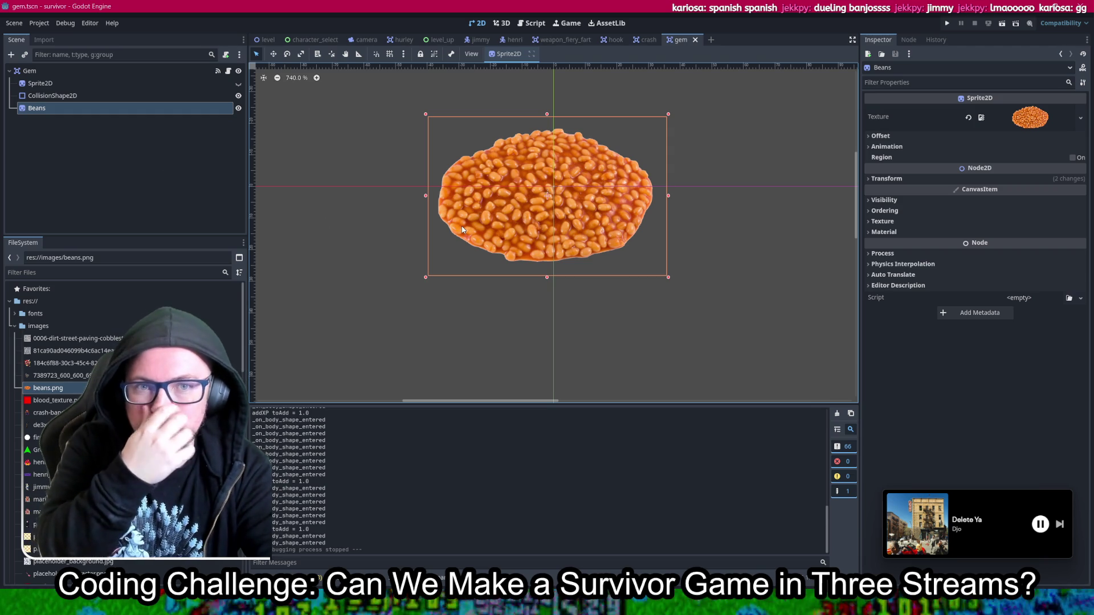
Step: From the camera scene, open xp_area.tscn and zoom in on the XP counter's pizza icon
{"action": "left_click", "coordinate": [360, 41]}
{"action": "scroll", "coordinate": [712, 98], "scroll_direction": "up", "scroll_amount": 7}
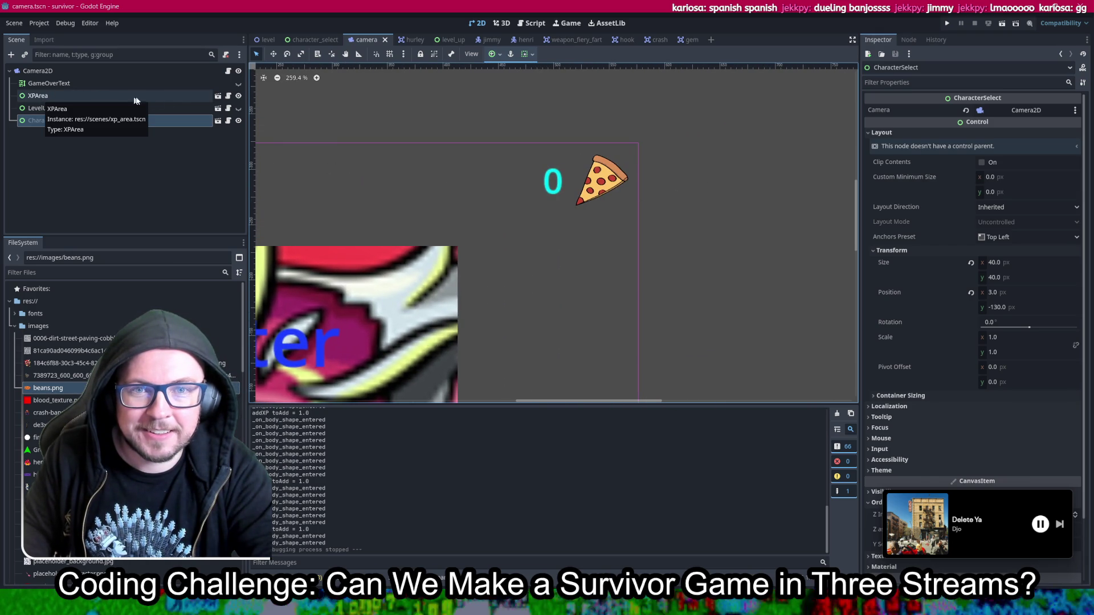
{"action": "left_click", "coordinate": [217, 96]}
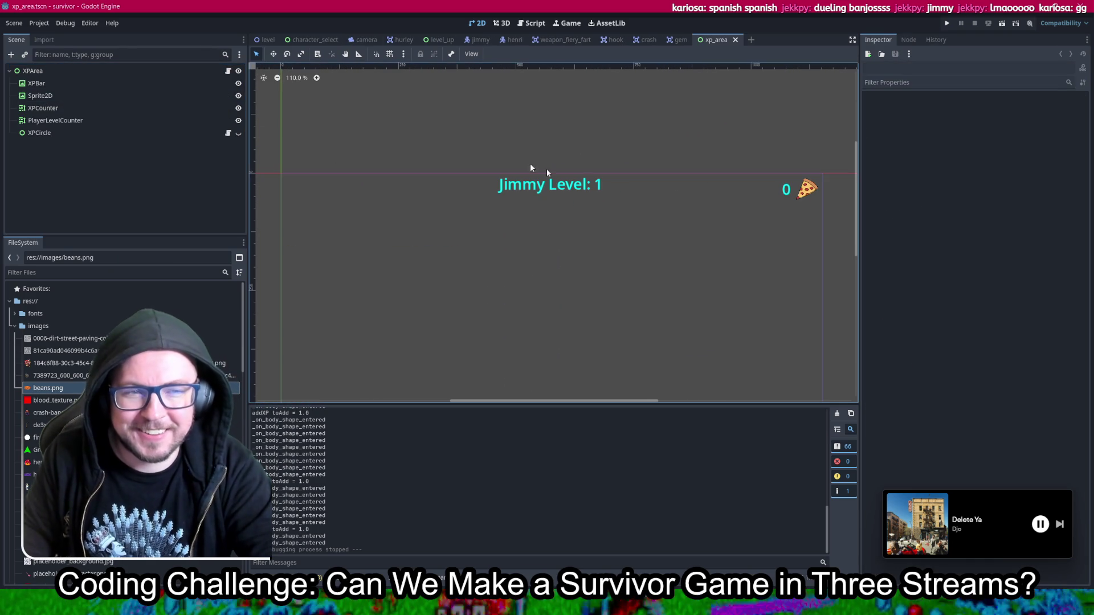
{"action": "scroll", "coordinate": [598, 205], "scroll_direction": "up", "scroll_amount": 5}
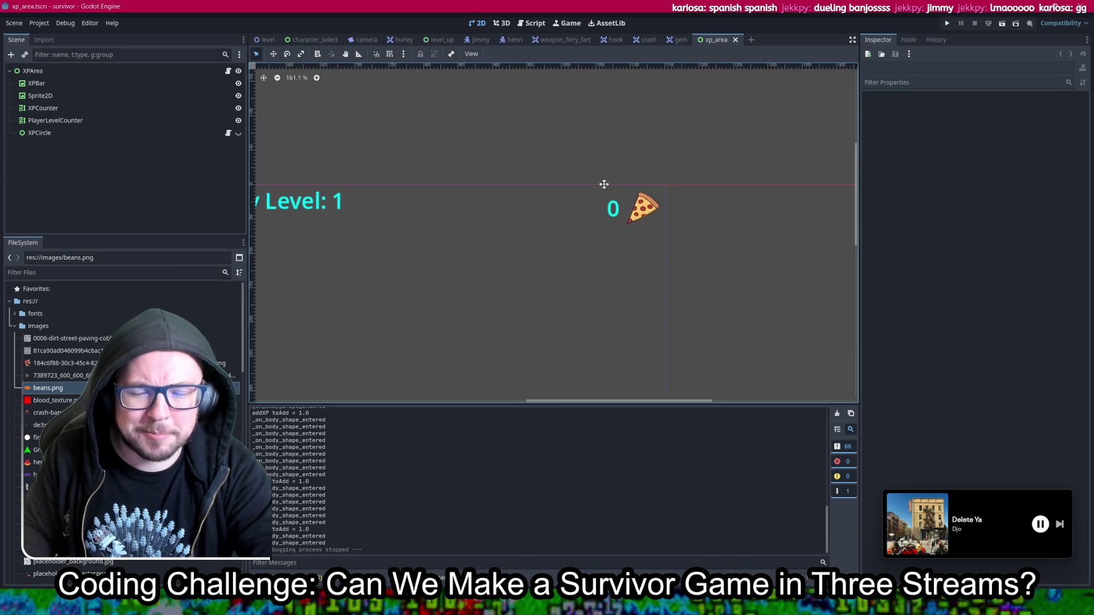
{"action": "scroll", "coordinate": [655, 217], "scroll_direction": "down", "scroll_amount": 1}
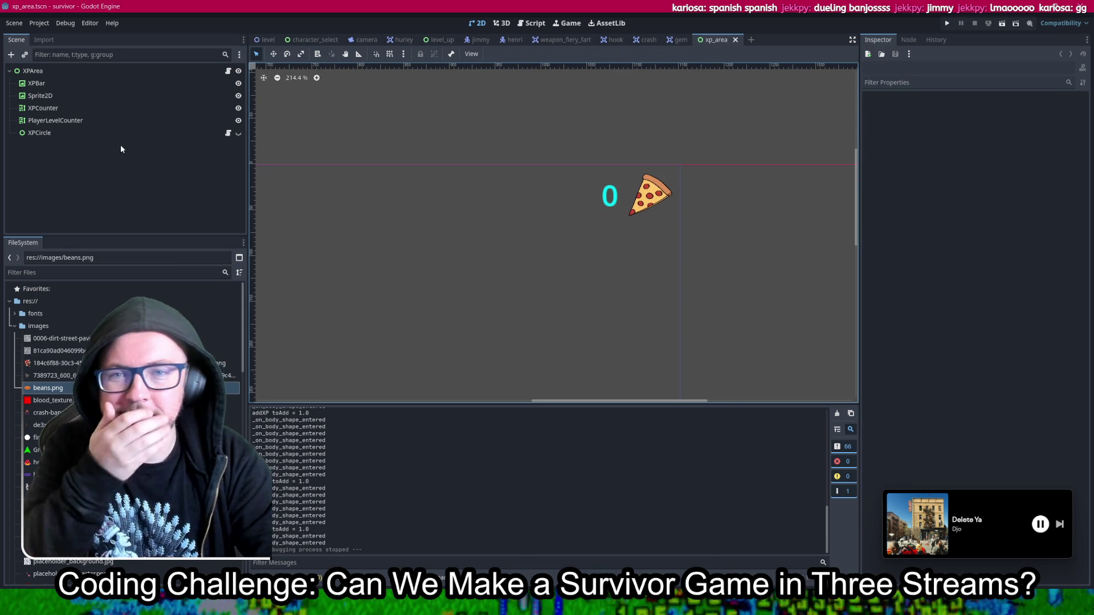
Step: Delete the standalone Beans sprite node from the XP area scene
{"action": "left_click", "coordinate": [49, 97]}
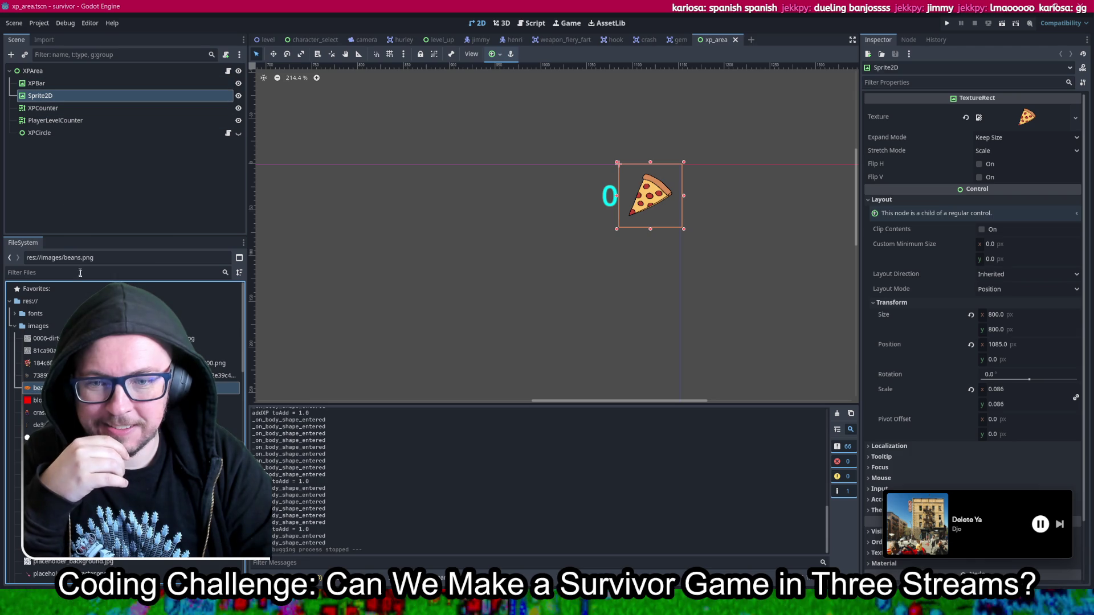
{"action": "left_click_drag", "start_coordinate": [40, 387], "coordinate": [646, 196]}
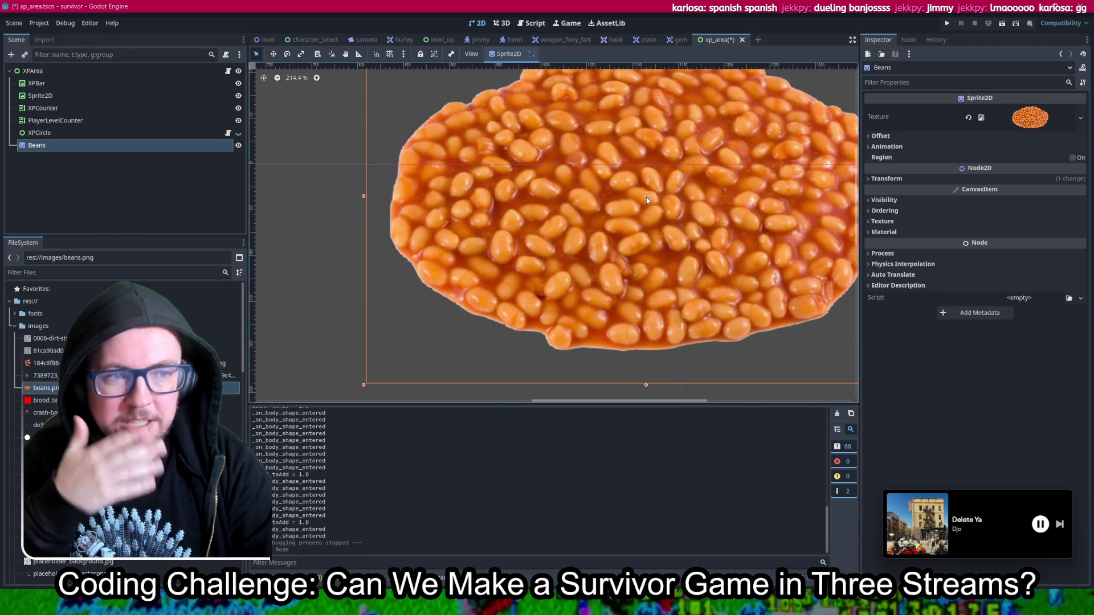
{"action": "scroll", "coordinate": [646, 196], "scroll_direction": "down", "scroll_amount": 4}
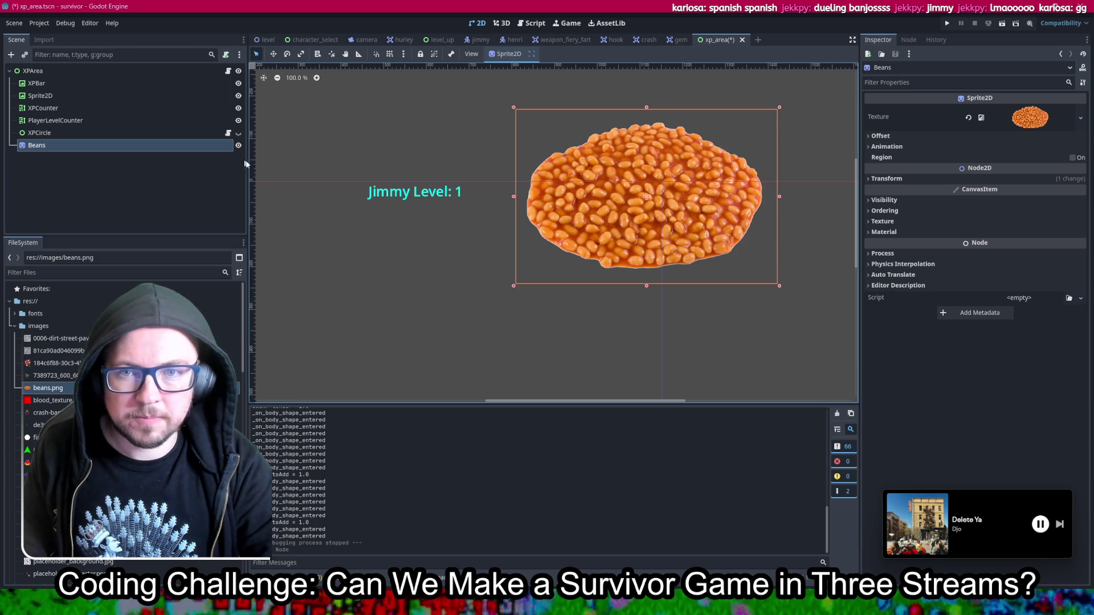
{"action": "left_click", "coordinate": [52, 146]}
{"action": "key", "text": "Delete"}
{"action": "key", "text": "Return"}
Step: Duplicate the pizza counter Sprite2D and give the copy the beans.png texture
{"action": "left_click", "coordinate": [57, 98]}
{"action": "right_click", "coordinate": [57, 98]}
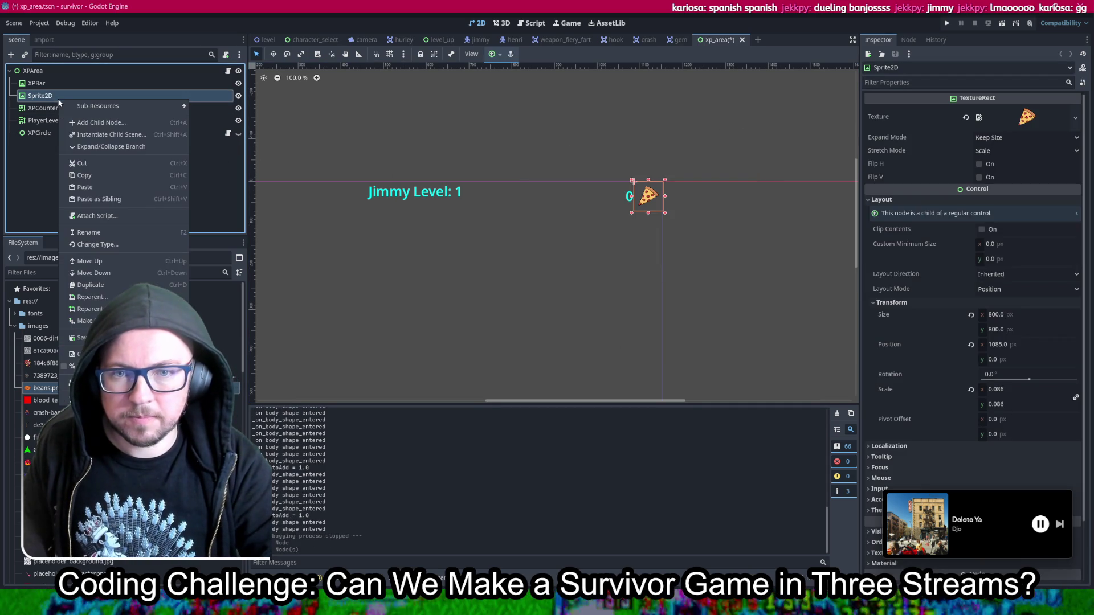
{"action": "left_click", "coordinate": [90, 285]}
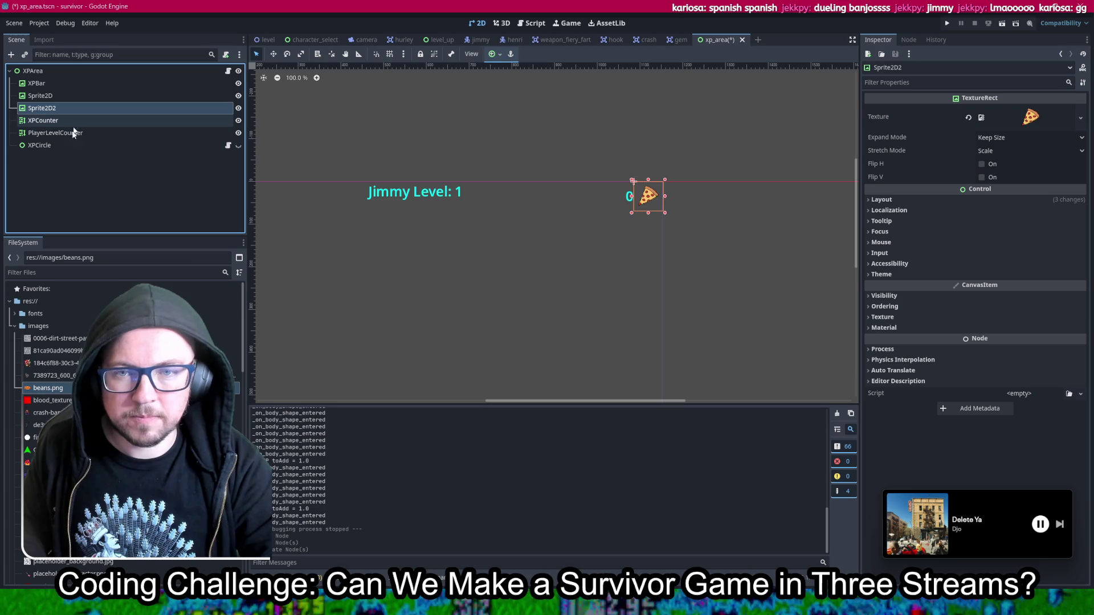
{"action": "mouse_move", "coordinate": [49, 389]}
{"action": "left_mouse_down"}
{"action": "mouse_move", "coordinate": [809, 142]}
{"action": "mouse_move", "coordinate": [1028, 117]}
{"action": "left_mouse_up"}
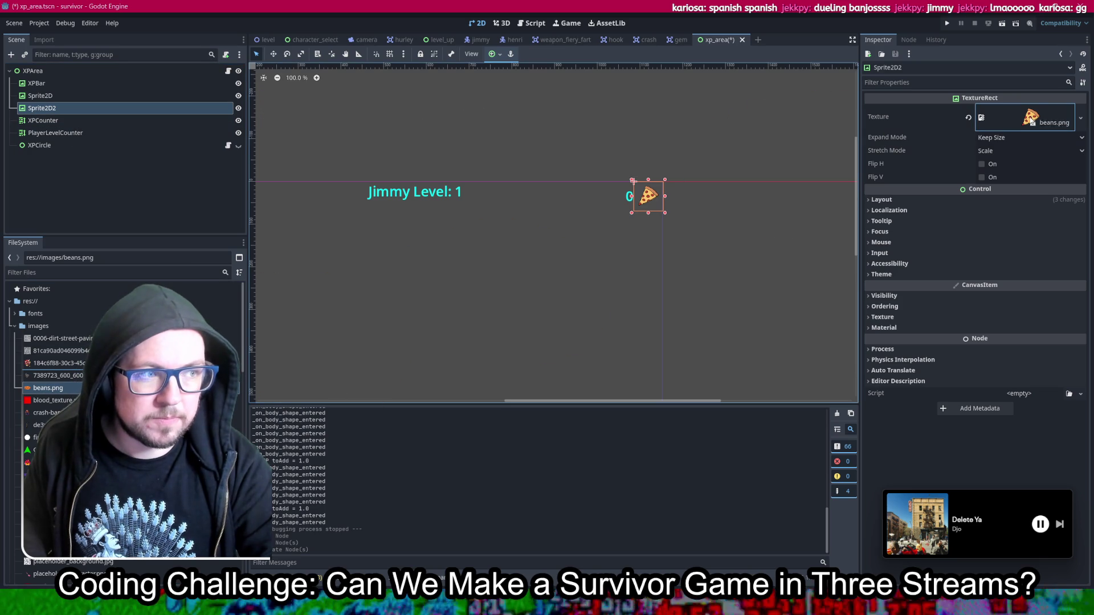
Step: Enlarge the beans icon and position it beside the XP counter
{"action": "mouse_move", "coordinate": [642, 203]}
{"action": "left_mouse_down"}
{"action": "mouse_move", "coordinate": [627, 255]}
{"action": "mouse_move", "coordinate": [626, 199]}
{"action": "mouse_move", "coordinate": [644, 195]}
{"action": "mouse_move", "coordinate": [544, 201]}
{"action": "left_mouse_up"}
{"action": "scroll", "coordinate": [688, 192], "scroll_direction": "up", "scroll_amount": 5}
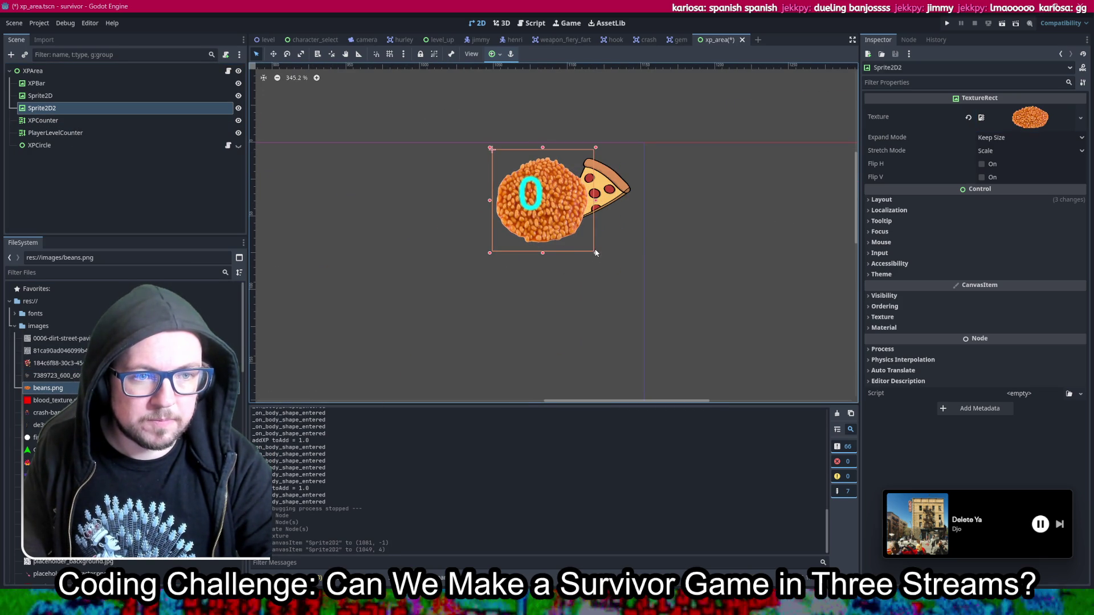
{"action": "left_click", "coordinate": [1005, 139]}
{"action": "left_click", "coordinate": [1000, 152]}
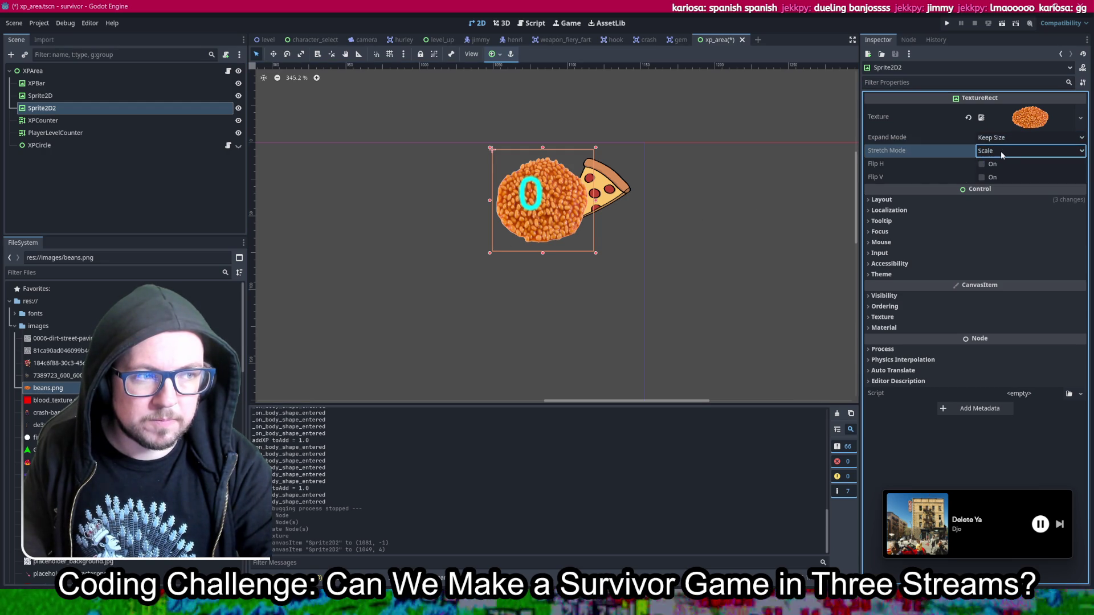
{"action": "mouse_move", "coordinate": [490, 253]}
{"action": "left_mouse_down"}
{"action": "mouse_move", "coordinate": [465, 253]}
{"action": "mouse_move", "coordinate": [430, 312]}
{"action": "mouse_move", "coordinate": [466, 259]}
{"action": "mouse_move", "coordinate": [408, 293]}
{"action": "mouse_move", "coordinate": [365, 336]}
{"action": "mouse_move", "coordinate": [381, 334]}
{"action": "left_mouse_up"}
{"action": "left_click_drag", "start_coordinate": [511, 270], "coordinate": [563, 262]}
{"action": "left_click", "coordinate": [746, 197]}
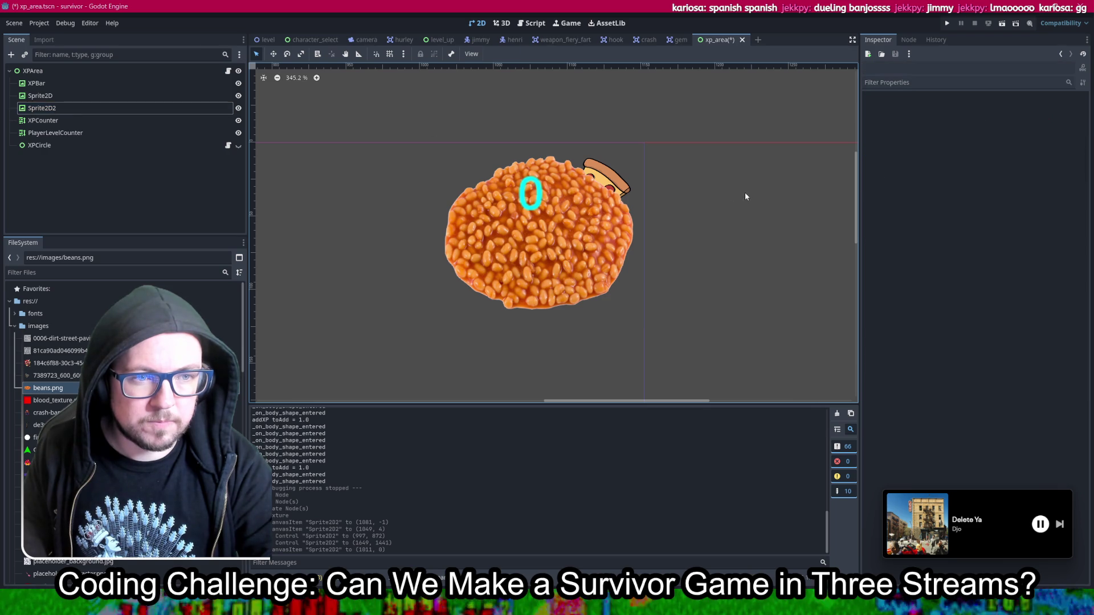
{"action": "left_click", "coordinate": [607, 182]}
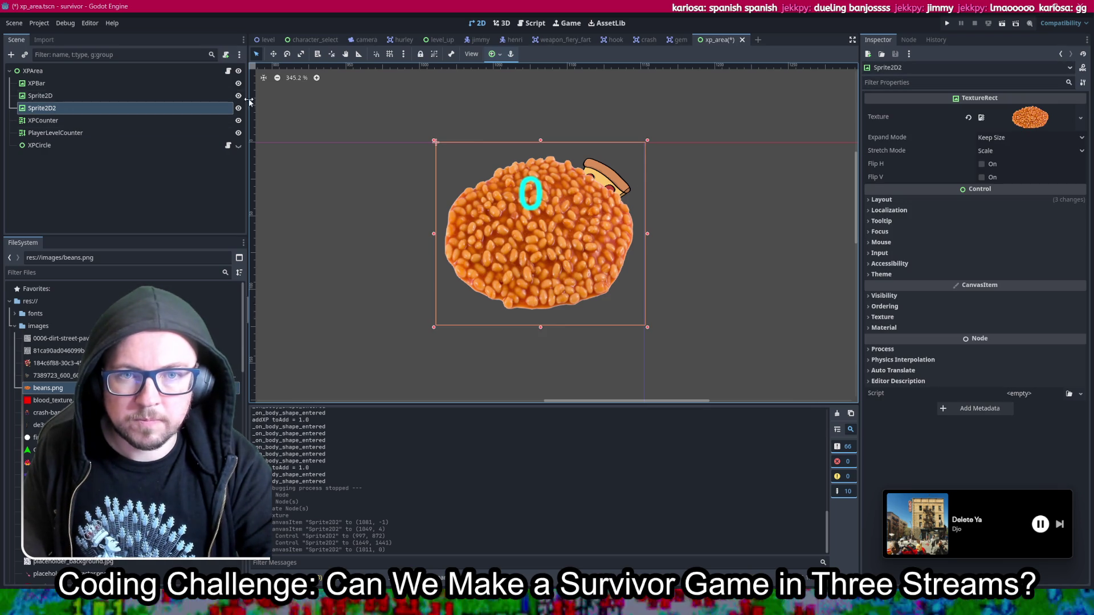
Step: Hide the original pizza icon and select the 'Jimmy Level: 1' label
{"action": "left_click", "coordinate": [239, 96]}
{"action": "scroll", "coordinate": [528, 240], "scroll_direction": "down", "scroll_amount": 10}
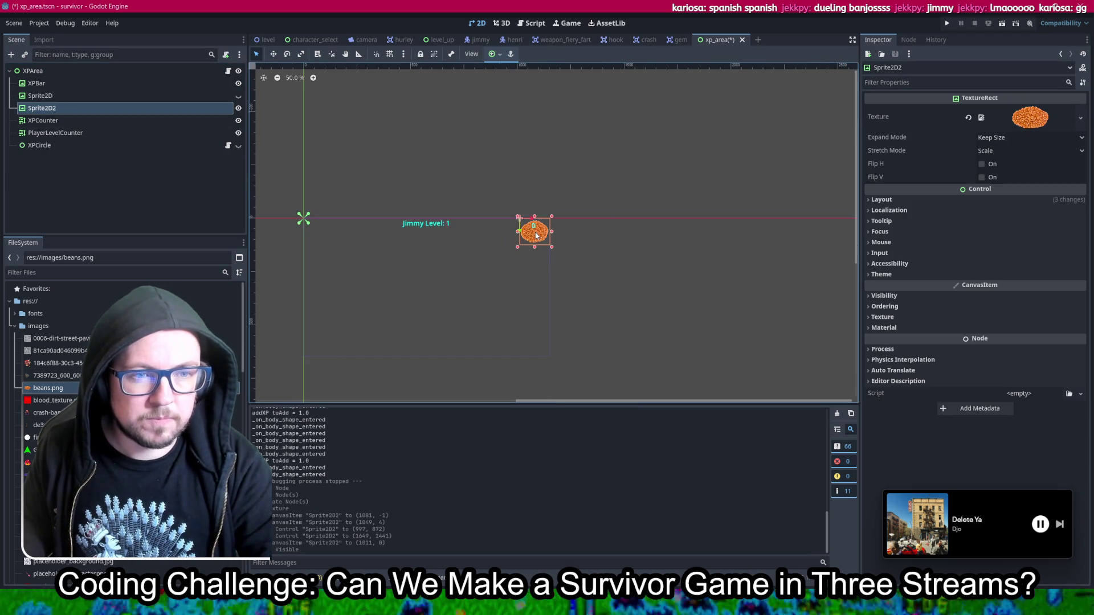
{"action": "scroll", "coordinate": [527, 239], "scroll_direction": "up", "scroll_amount": 5}
{"action": "scroll", "coordinate": [527, 240], "scroll_direction": "down", "scroll_amount": 5}
{"action": "left_click", "coordinate": [504, 228]}
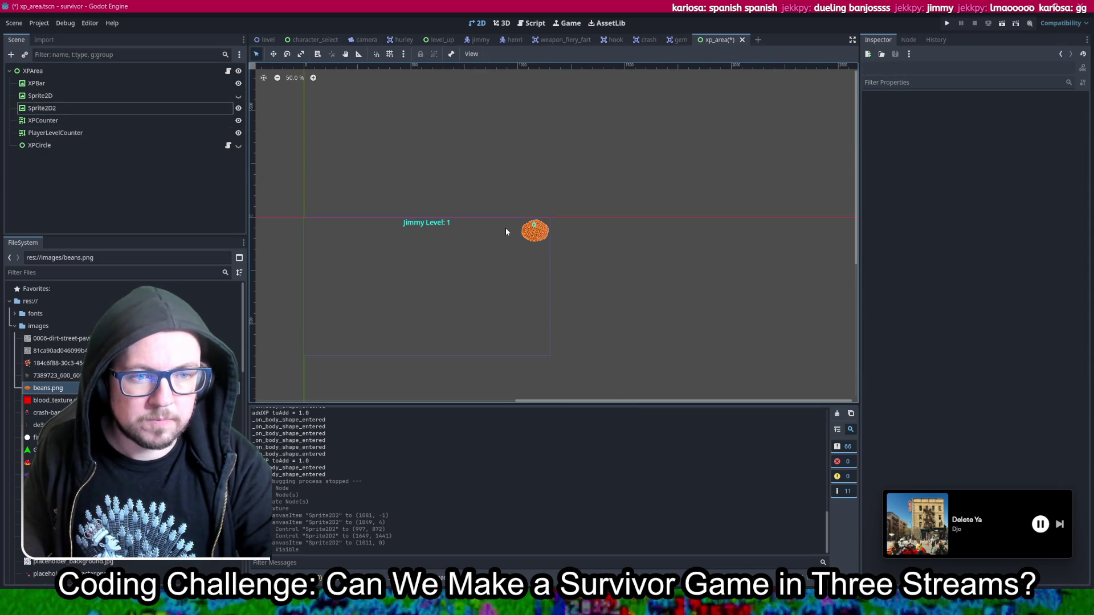
{"action": "scroll", "coordinate": [505, 231], "scroll_direction": "up", "scroll_amount": 2}
{"action": "mouse_move", "coordinate": [504, 232]}
{"action": "left_mouse_down"}
{"action": "mouse_move", "coordinate": [489, 251]}
{"action": "mouse_move", "coordinate": [639, 230]}
{"action": "left_mouse_up"}
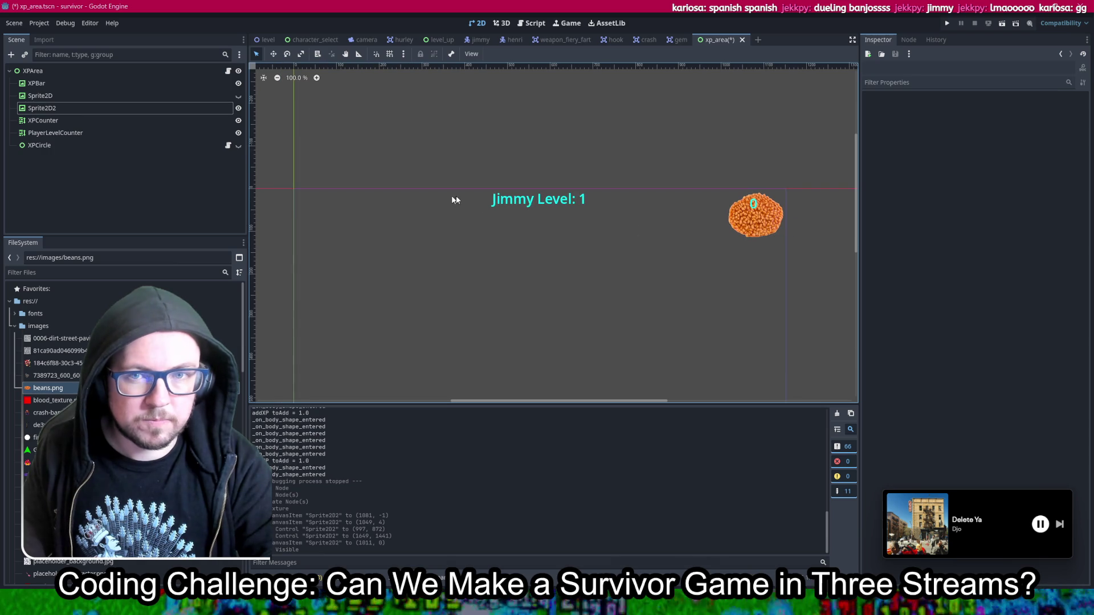
{"action": "left_click", "coordinate": [550, 200]}
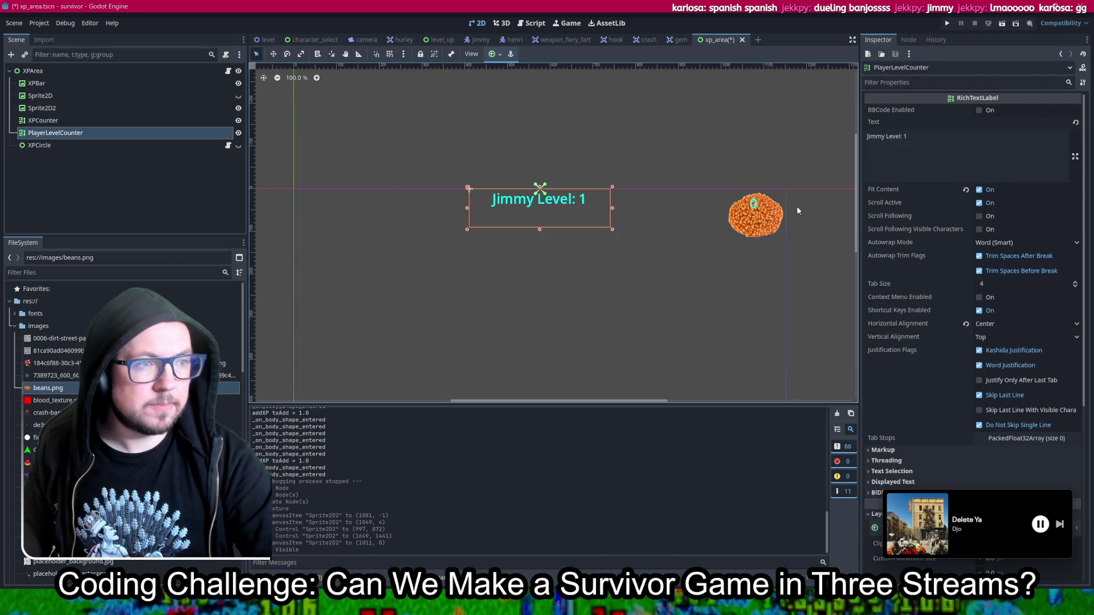
Step: Change the label to 'Henri Level: 1', save, and close all scene tabs except xp_area
{"action": "double_click", "coordinate": [885, 137]}
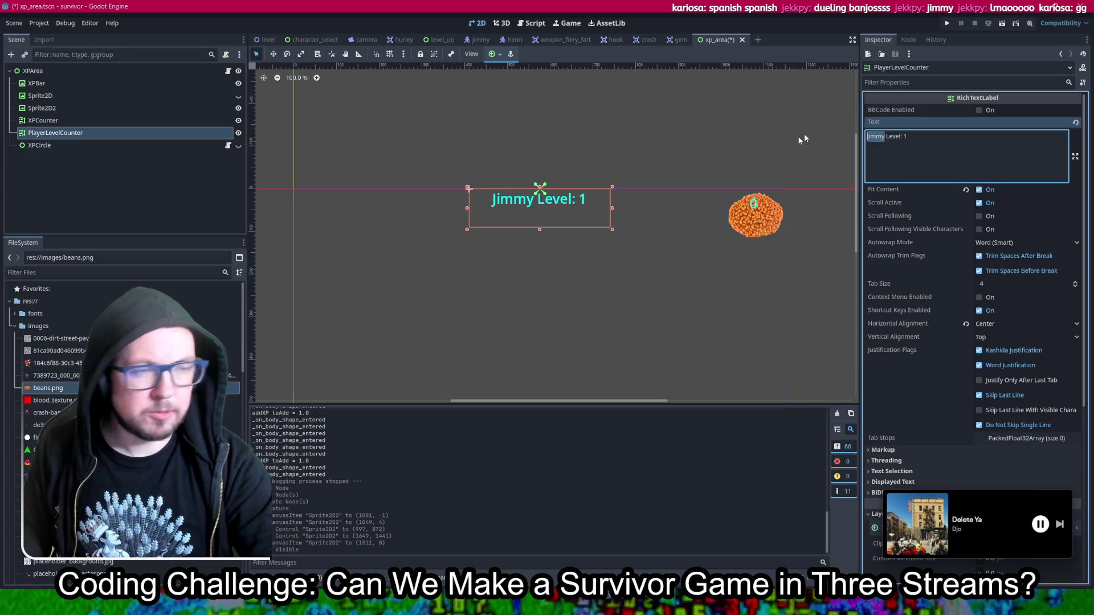
{"action": "type", "text": "Henri"}
{"action": "key", "text": "ctrl+s"}
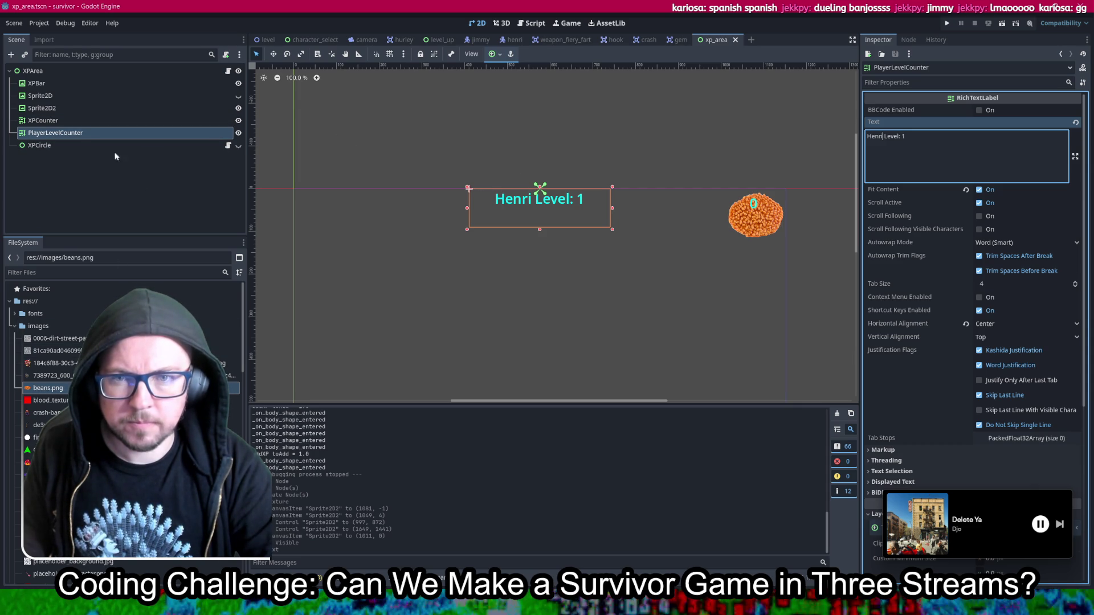
{"action": "right_click", "coordinate": [714, 39]}
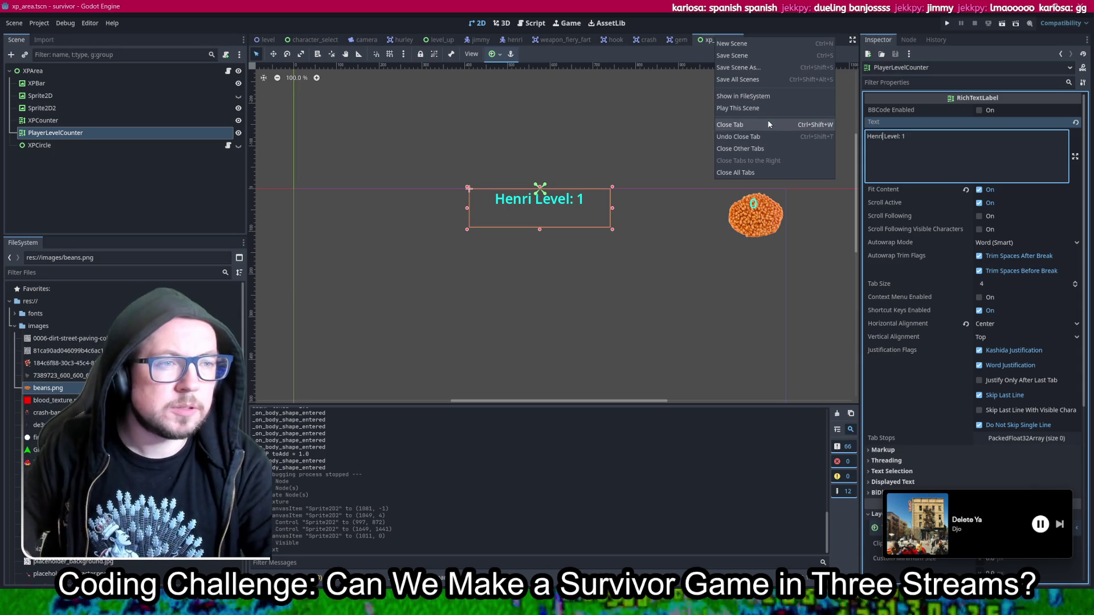
{"action": "left_click", "coordinate": [752, 148]}
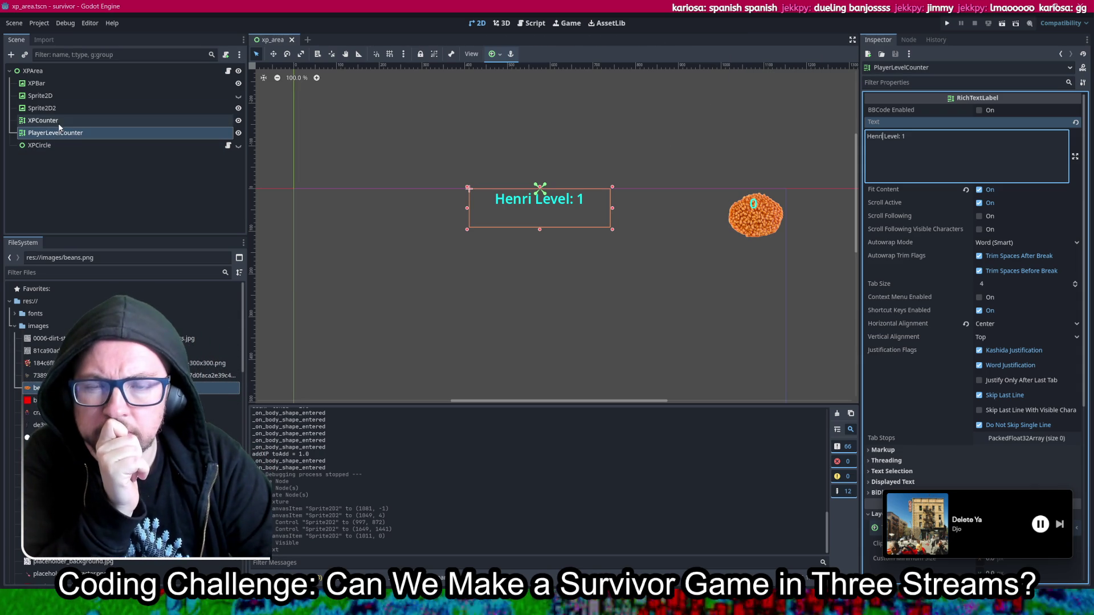
Step: Open camera.tscn and from it open the LevelUp scene for editing
{"action": "scroll", "coordinate": [131, 312], "scroll_direction": "down", "scroll_amount": 10}
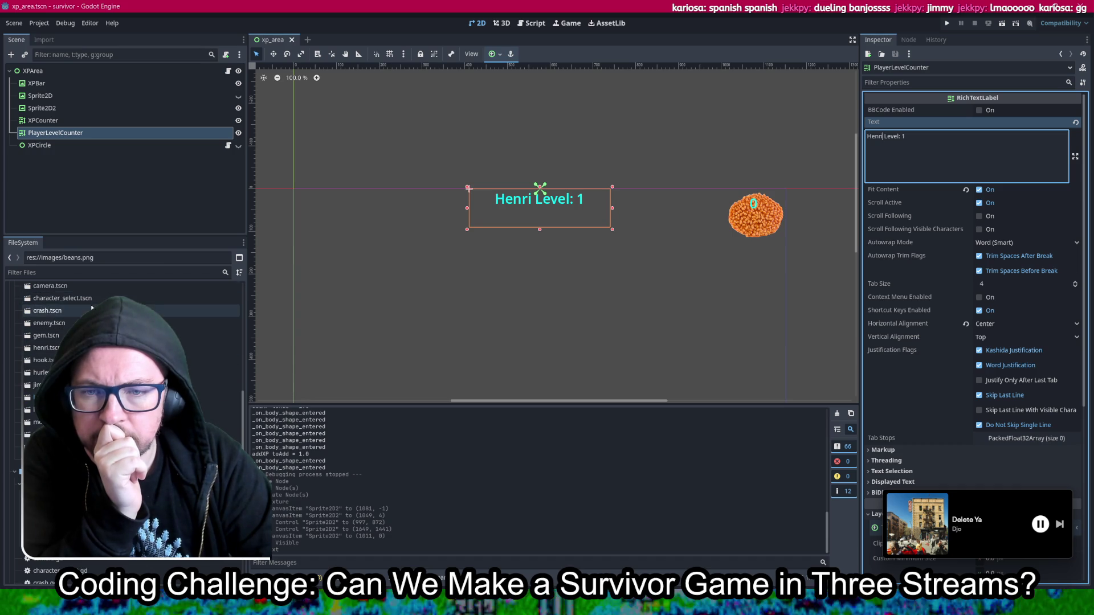
{"action": "double_click", "coordinate": [93, 287]}
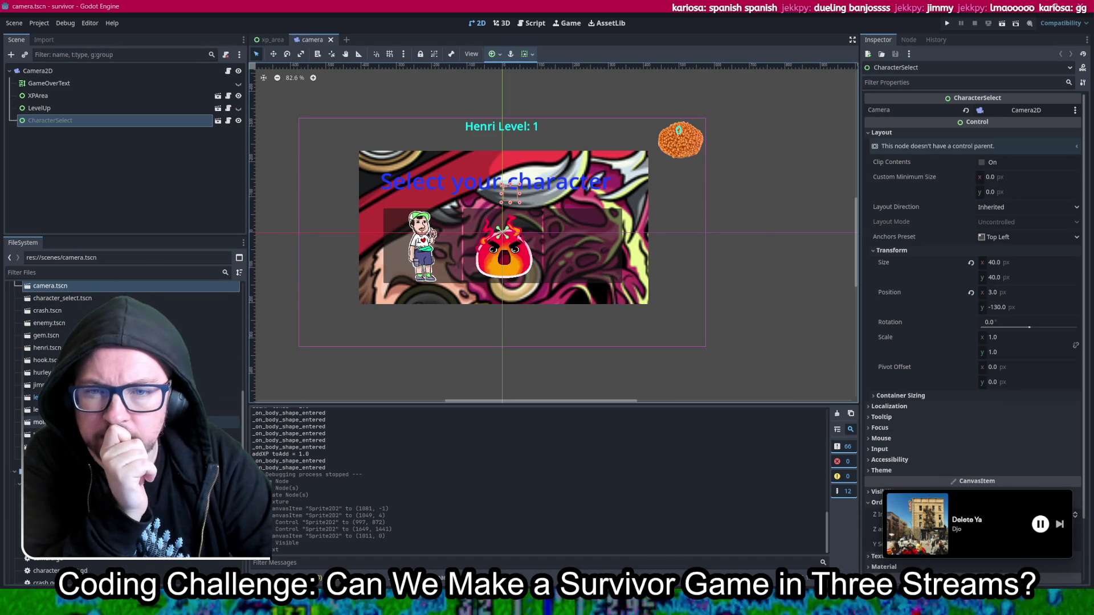
{"action": "left_click", "coordinate": [40, 108]}
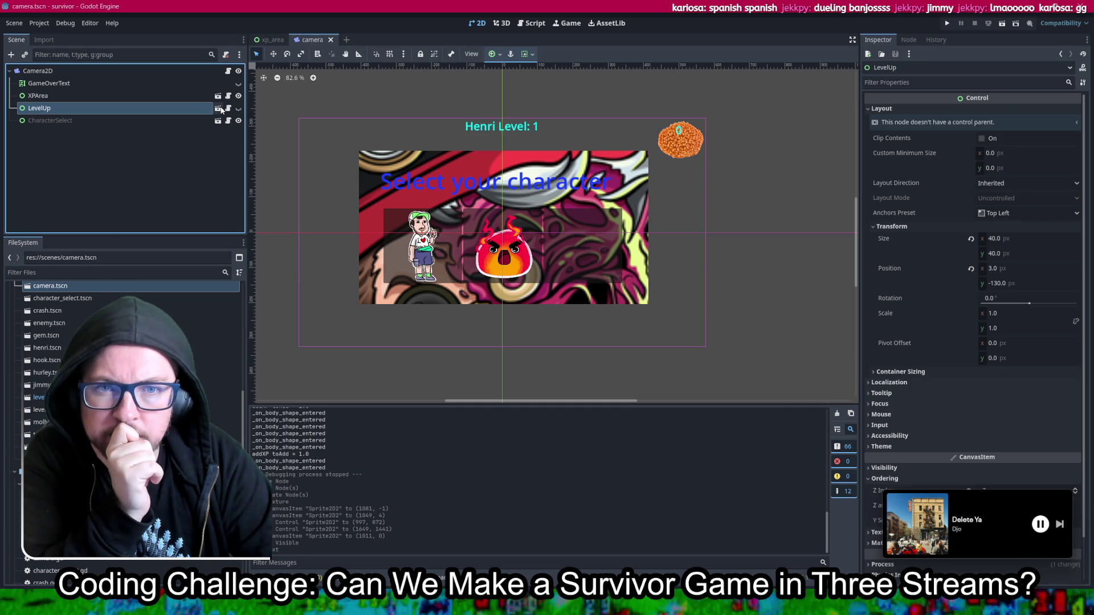
{"action": "left_click", "coordinate": [219, 109]}
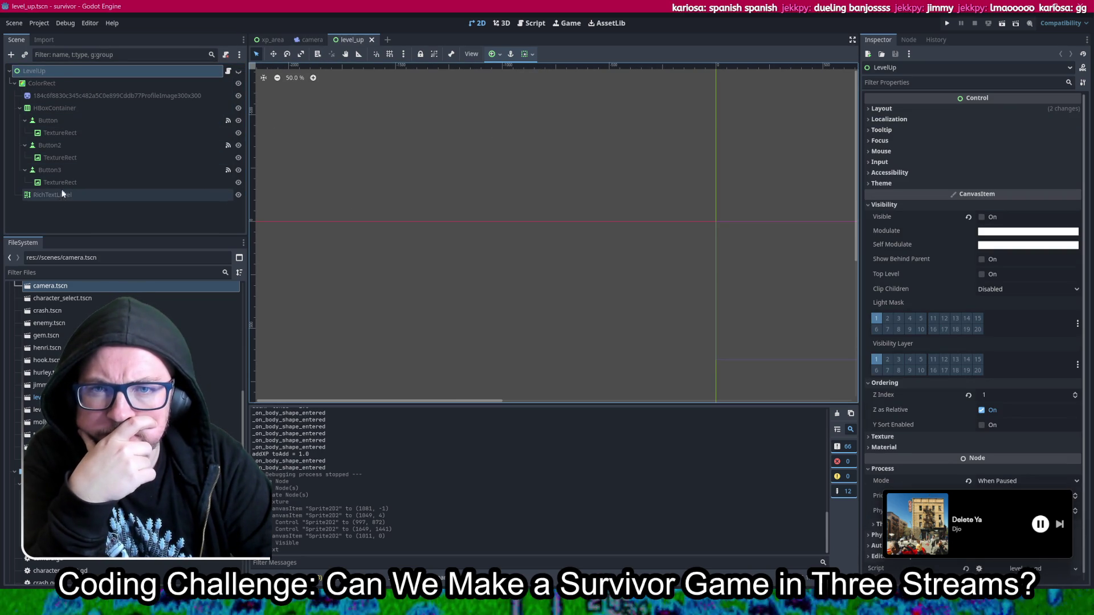
Step: Change the RichTextLabel to 'Henri Level Up!', save, and return to xp_area's XPBar
{"action": "scroll", "coordinate": [481, 215], "scroll_direction": "down", "scroll_amount": 2}
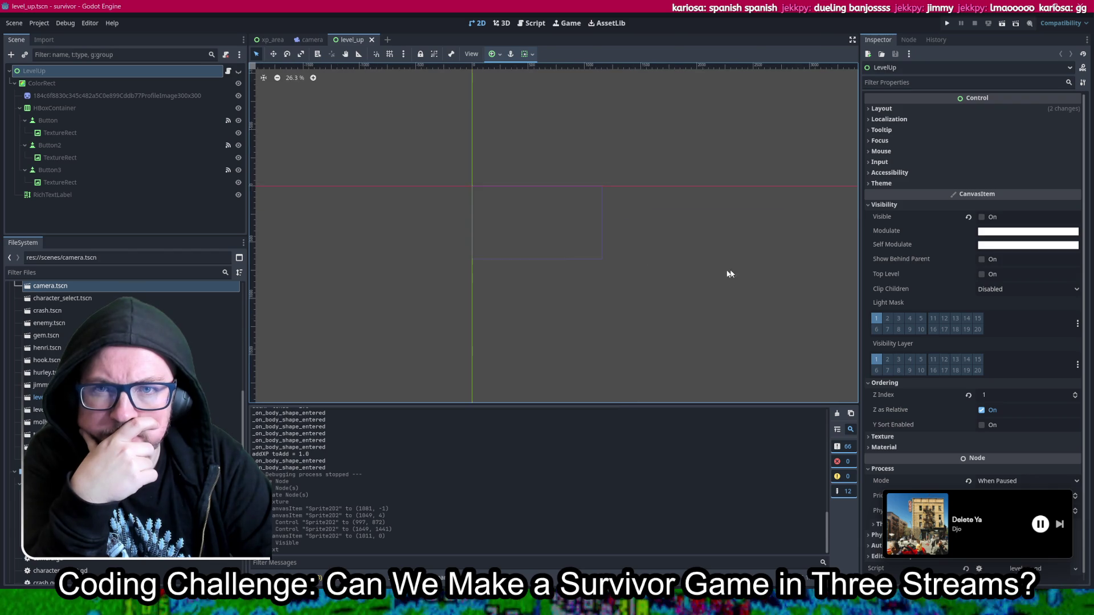
{"action": "scroll", "coordinate": [481, 209], "scroll_direction": "up", "scroll_amount": 2}
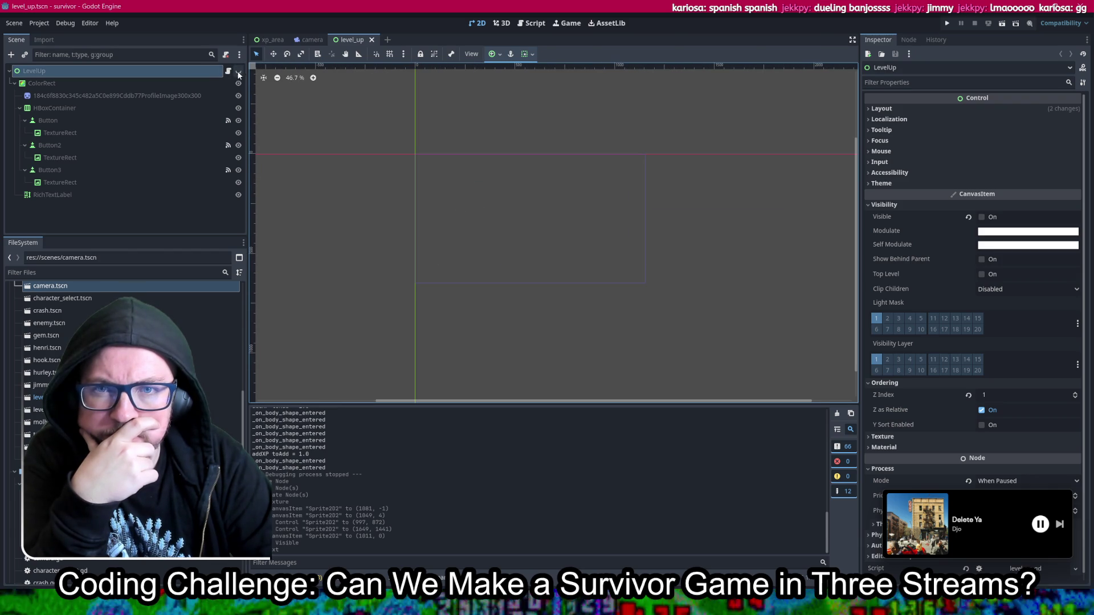
{"action": "left_click", "coordinate": [76, 195]}
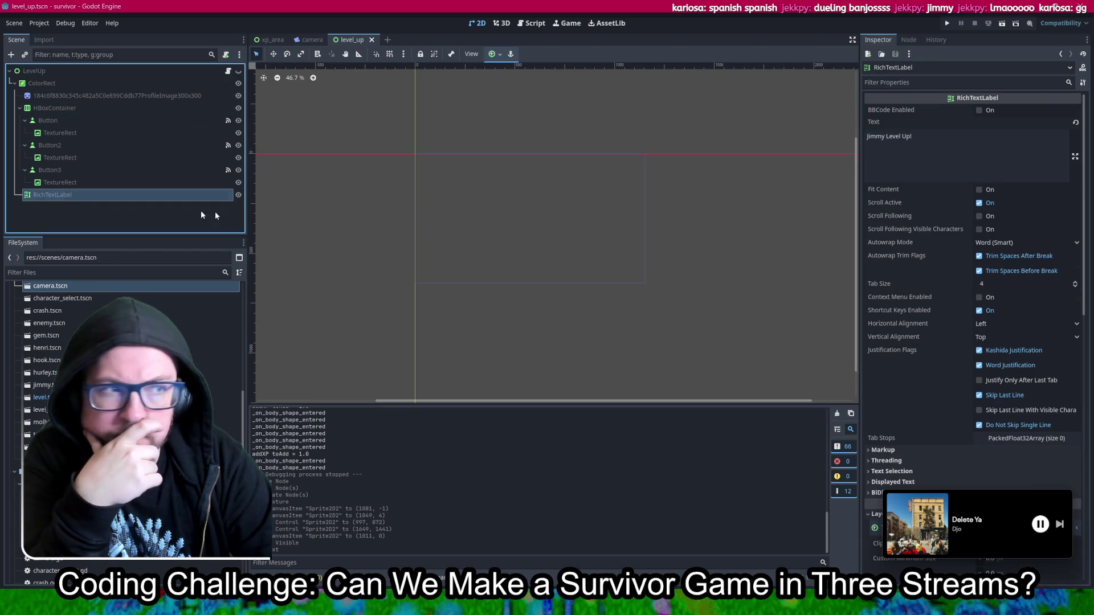
{"action": "double_click", "coordinate": [883, 136]}
{"action": "type", "text": "Henri"}
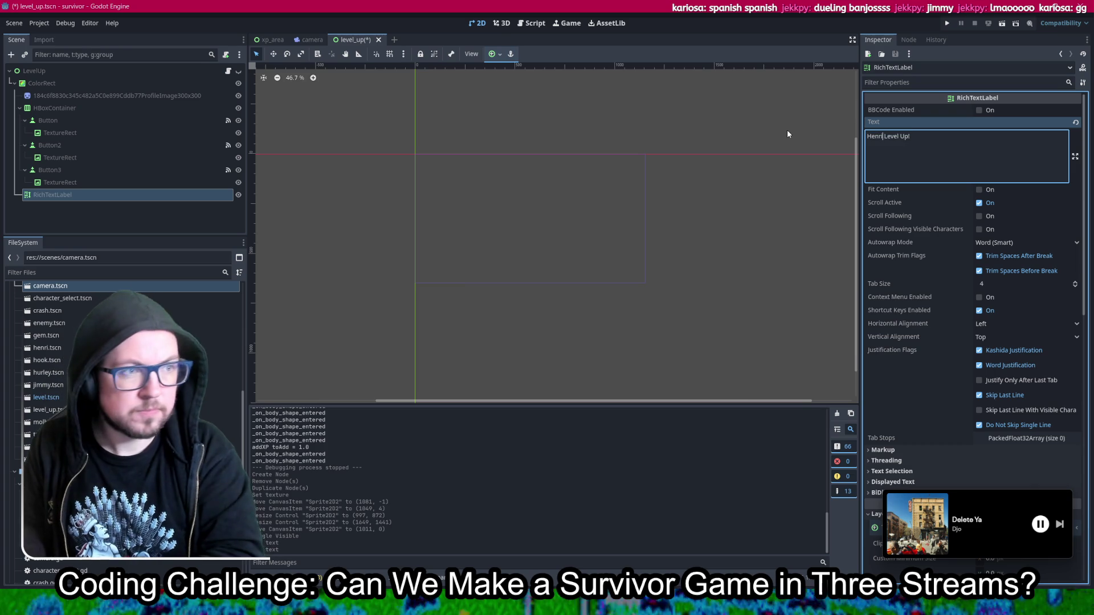
{"action": "key", "text": "ctrl+s"}
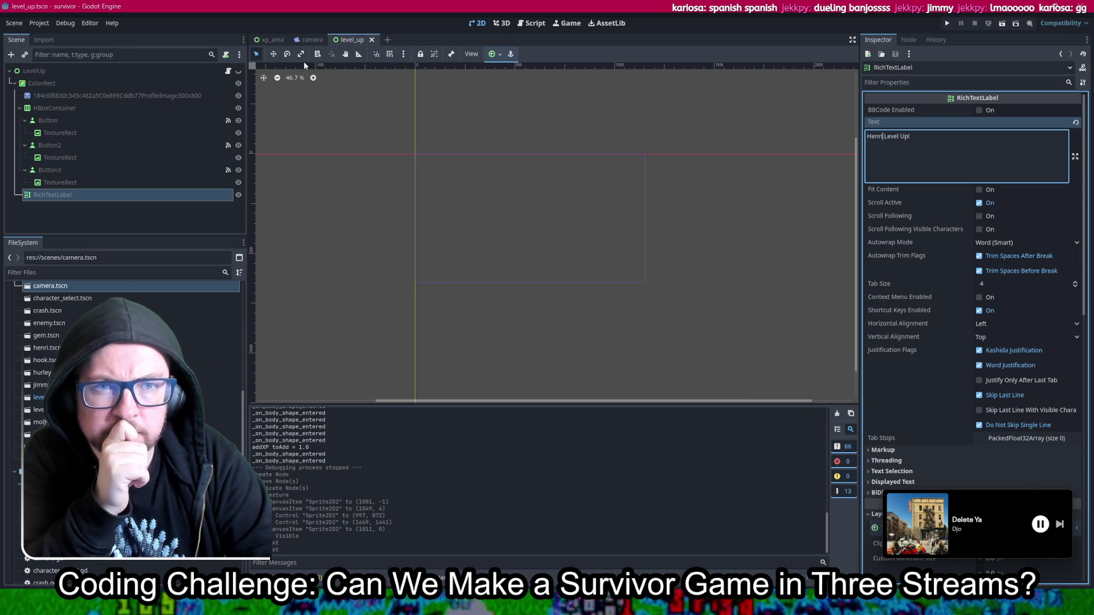
{"action": "left_click", "coordinate": [271, 38]}
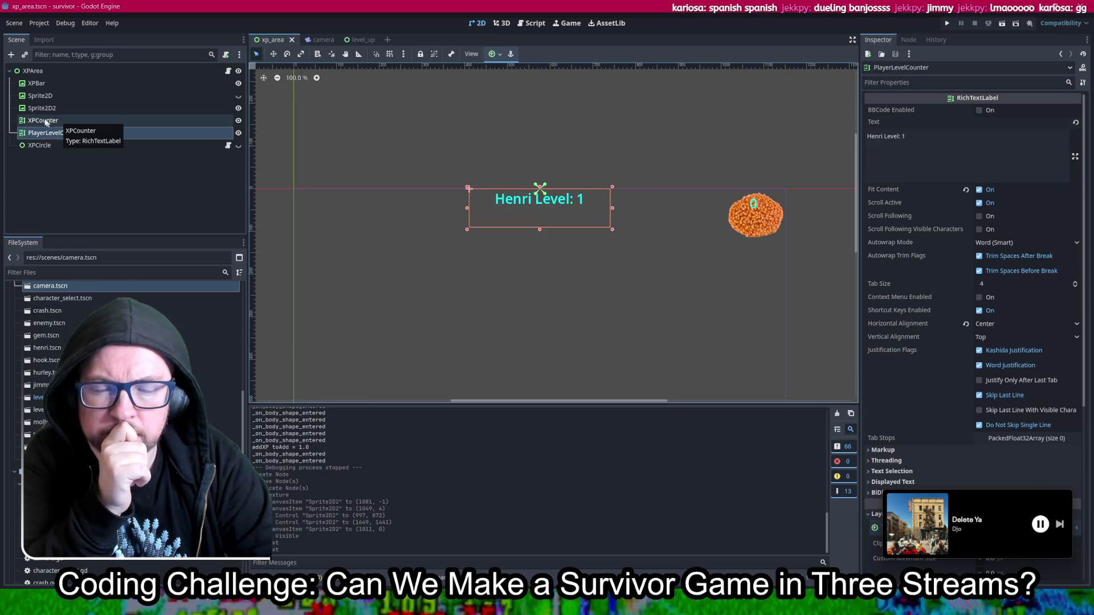
{"action": "left_click", "coordinate": [76, 82]}
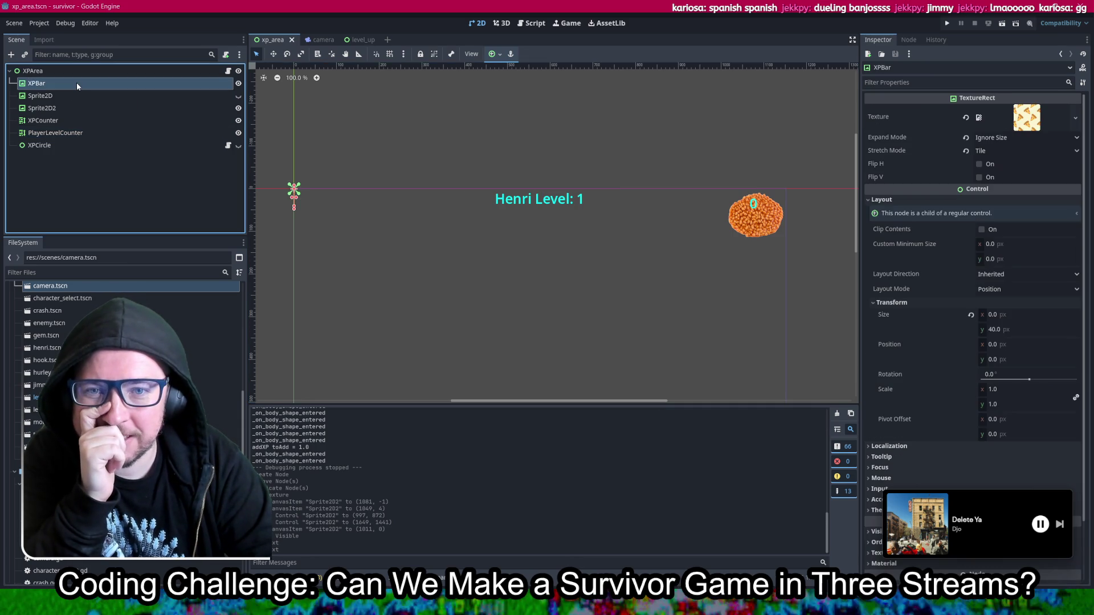
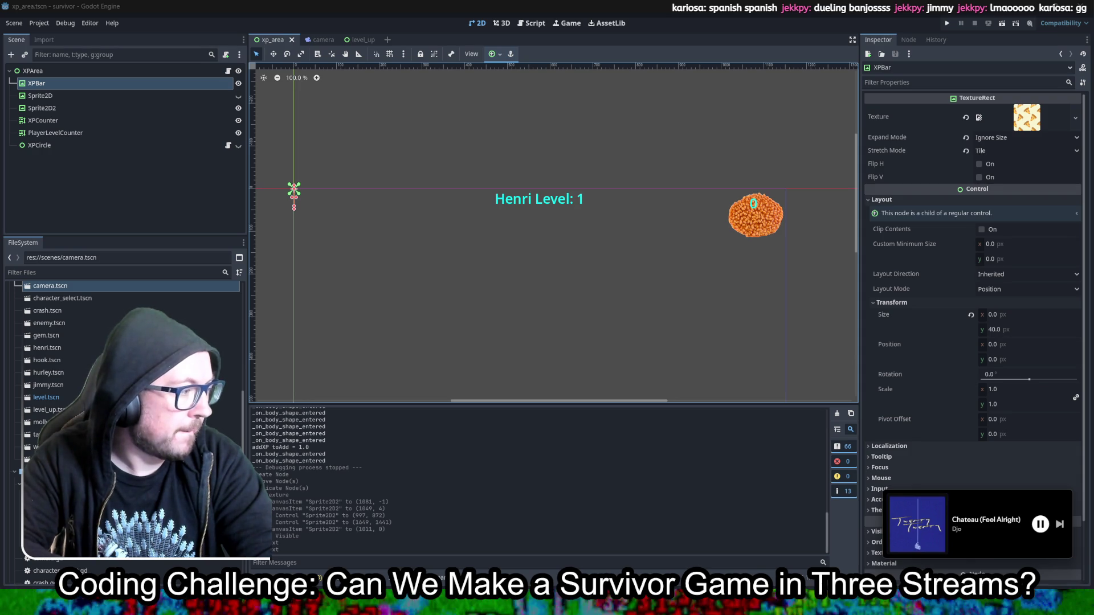
Step: Paste a copy of XPBar as XPBar2 and place it directly below XPBar
{"action": "scroll", "coordinate": [125, 399], "scroll_direction": "up", "scroll_amount": 10}
{"action": "scroll", "coordinate": [125, 399], "scroll_direction": "up", "scroll_amount": 2}
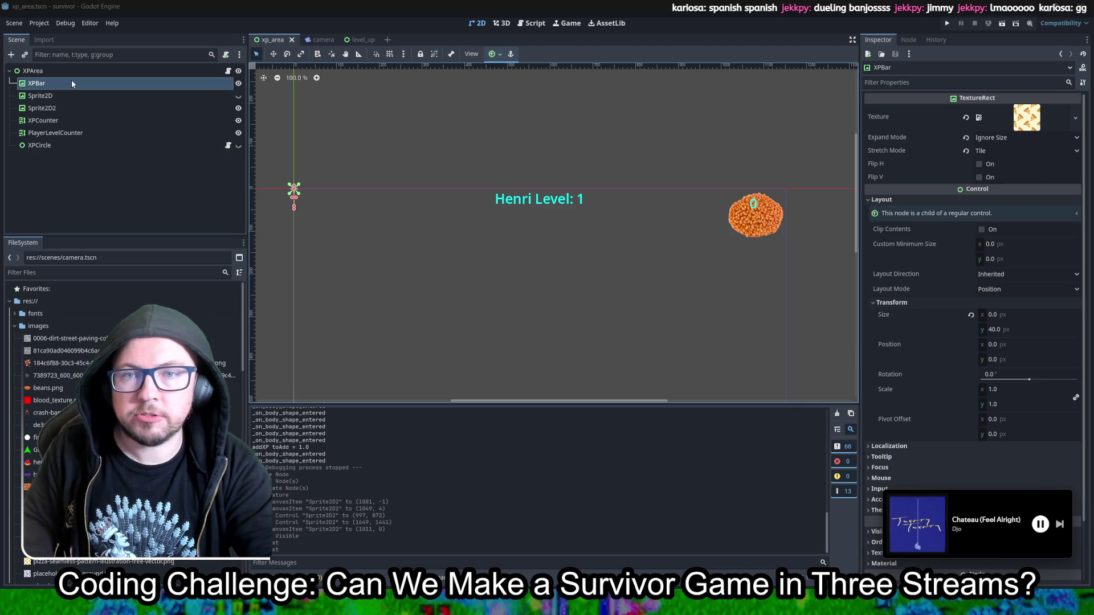
{"action": "key", "text": "ctrl+v"}
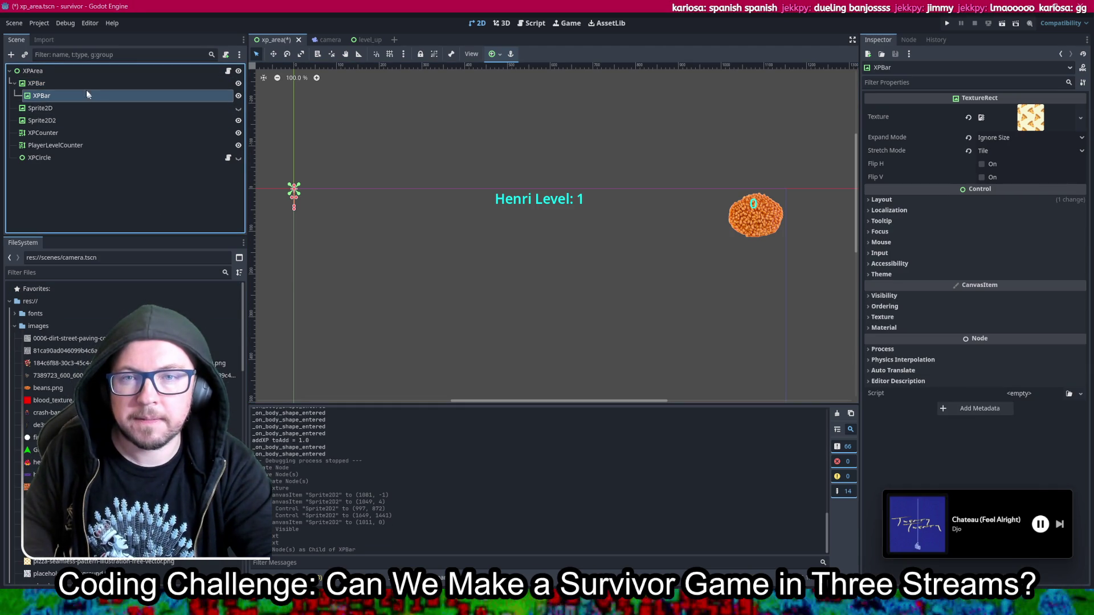
{"action": "left_click_drag", "start_coordinate": [74, 96], "coordinate": [62, 71]}
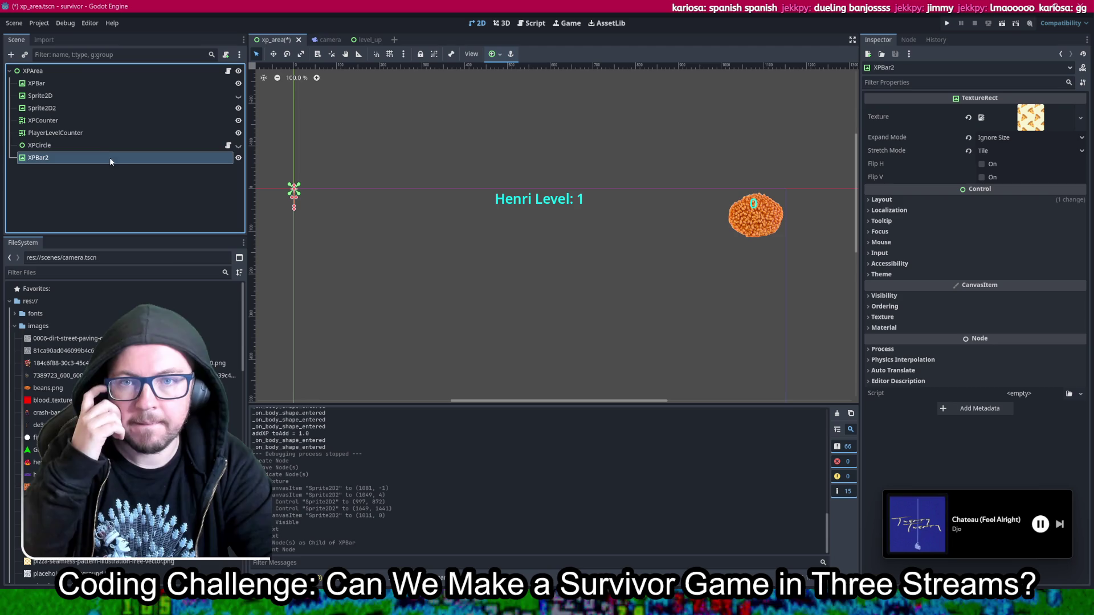
{"action": "left_click_drag", "start_coordinate": [91, 162], "coordinate": [93, 90]}
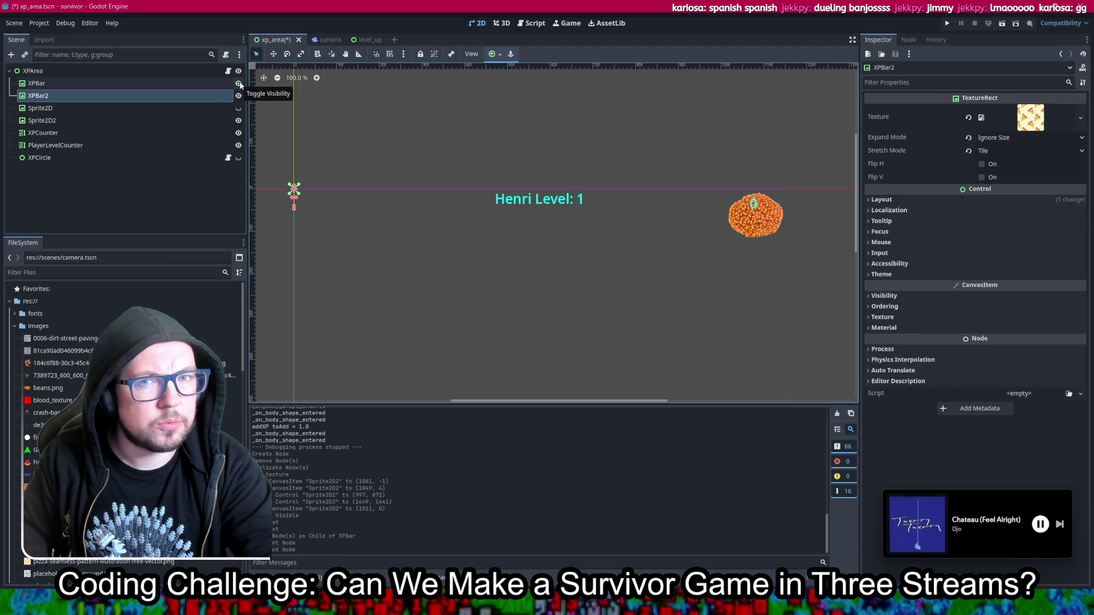
Step: Give XPBar the image_processing20250124-2-zoo425.png texture and save the scene
{"action": "left_click", "coordinate": [75, 85]}
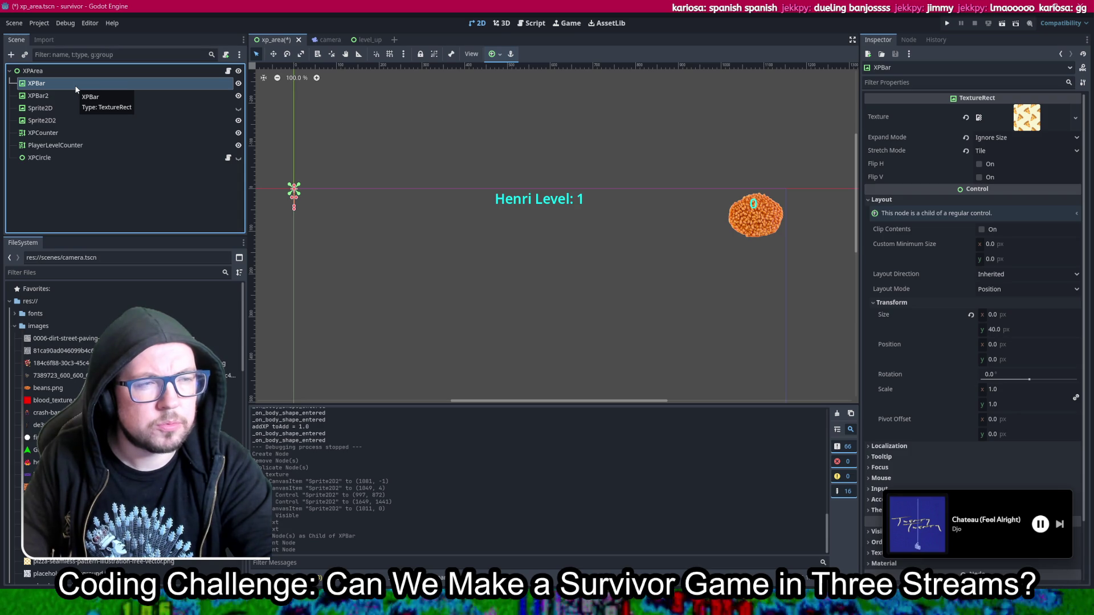
{"action": "key", "text": "ctrl+s"}
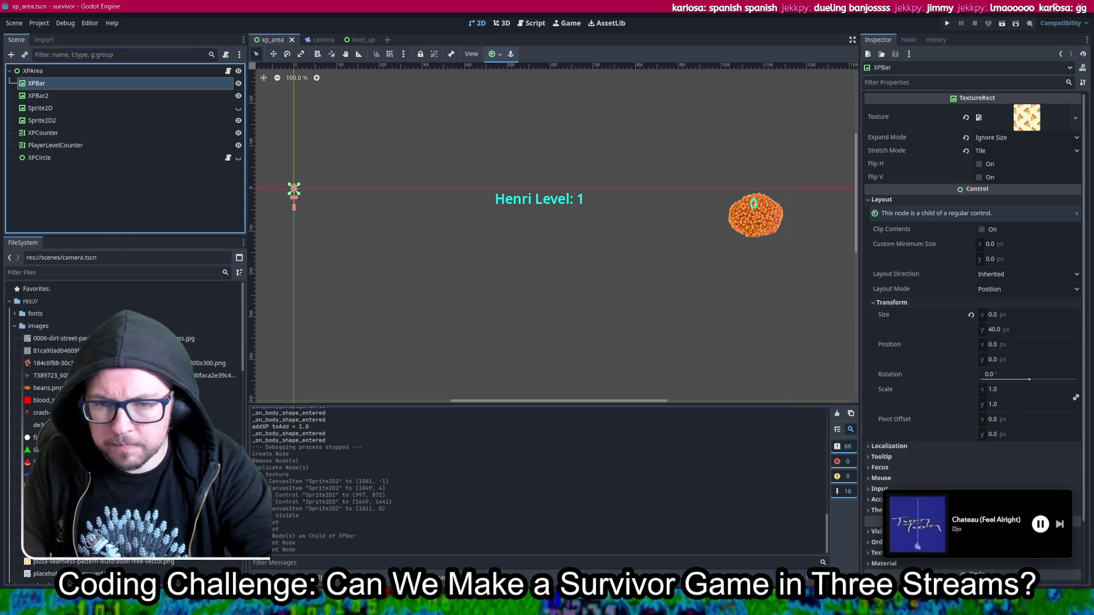
{"action": "left_click_drag", "start_coordinate": [57, 475], "coordinate": [1023, 125]}
{"action": "key", "text": "ctrl+s"}
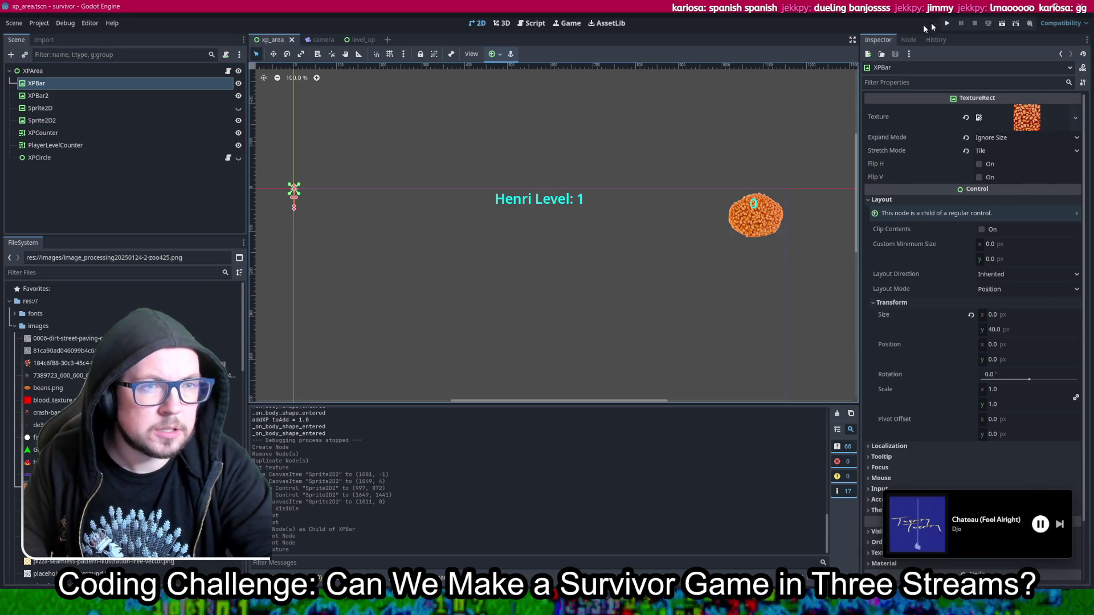
Step: Search all project files for 'jimmy' from the Script editor
{"action": "left_click", "coordinate": [532, 22]}
{"action": "left_click", "coordinate": [623, 176]}
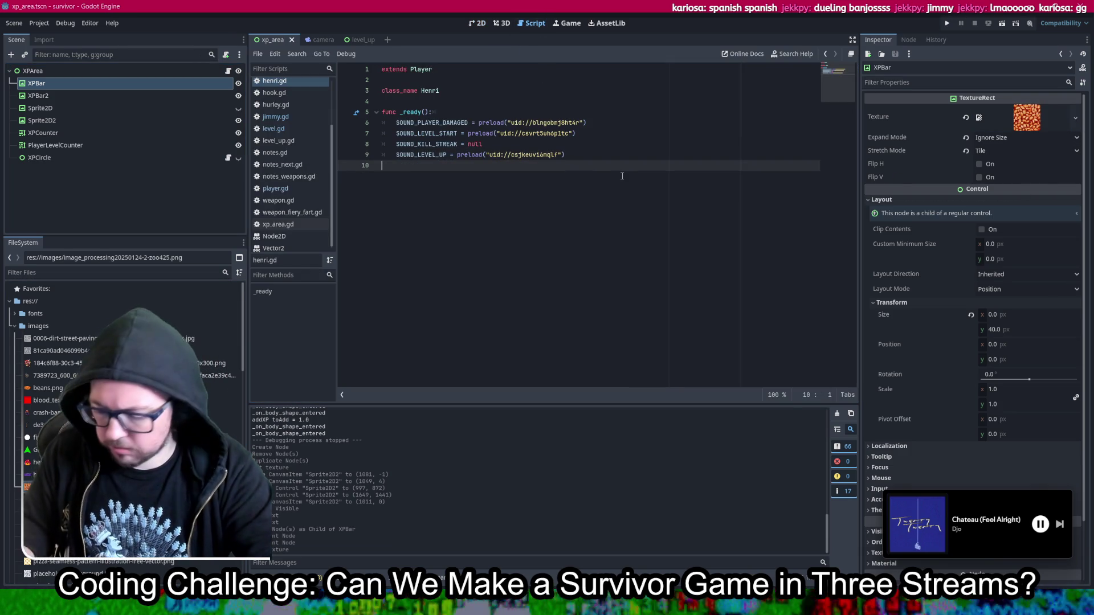
{"action": "key", "text": "ctrl+shift+f"}
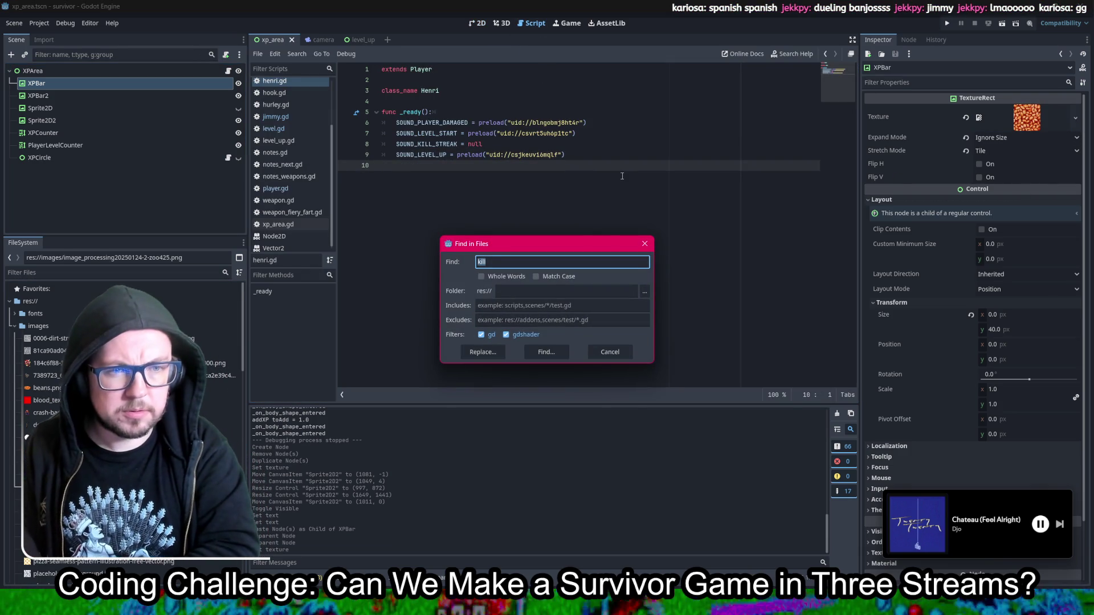
{"action": "type", "text": "mmy"}
{"action": "key", "text": "Return"}
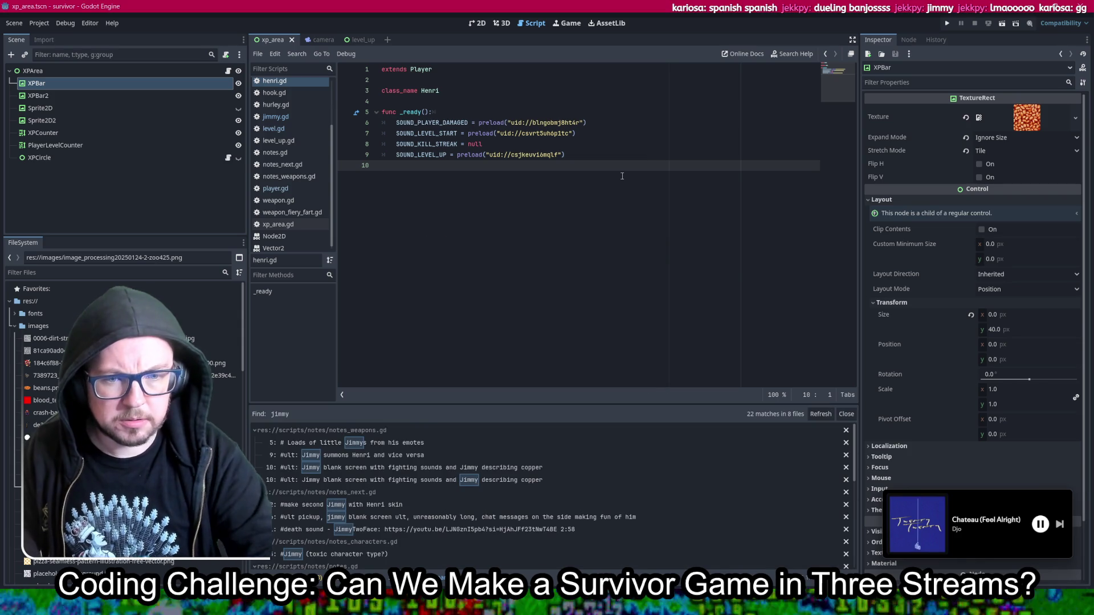
{"action": "scroll", "coordinate": [490, 468], "scroll_direction": "down", "scroll_amount": 5}
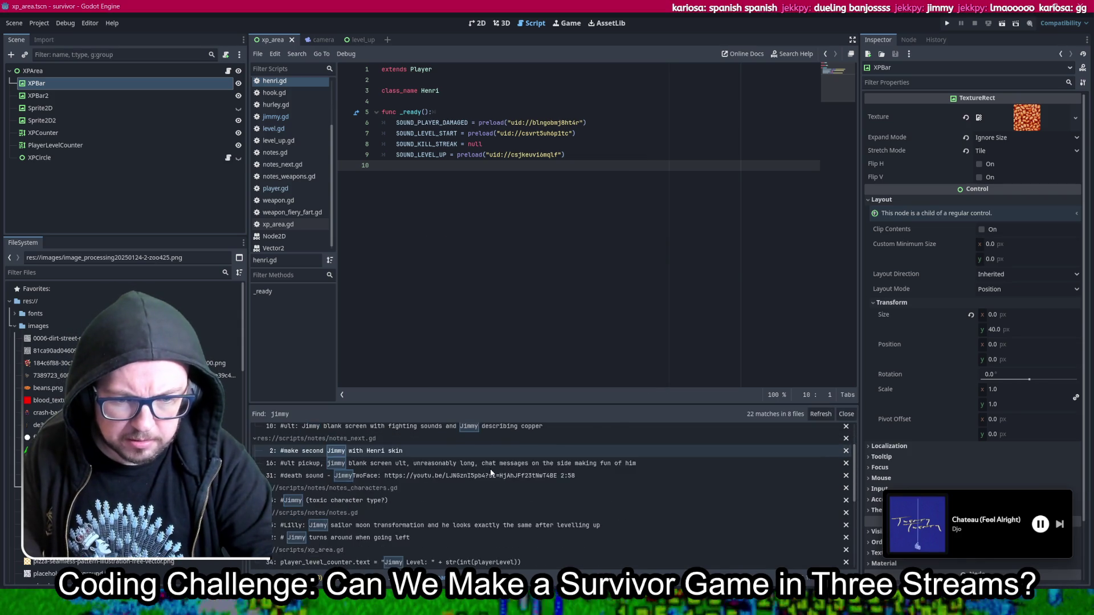
{"action": "scroll", "coordinate": [489, 468], "scroll_direction": "down", "scroll_amount": 1}
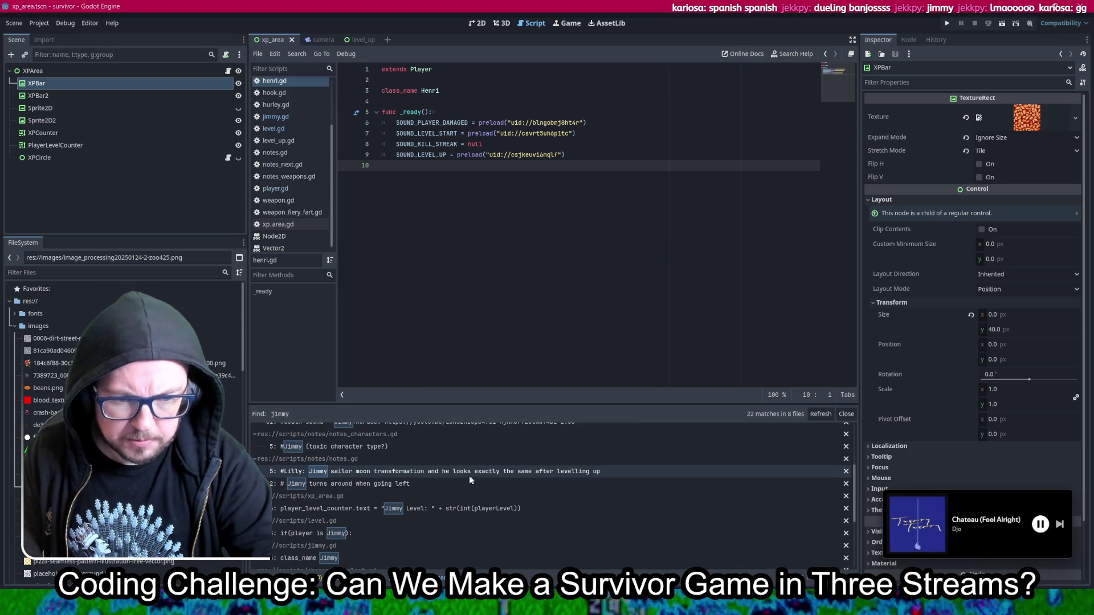
Step: Open the xp_area.gd match and replace 'Jimmy' with 'Henri' in the level text
{"action": "left_click", "coordinate": [389, 513]}
{"action": "scroll", "coordinate": [523, 315], "scroll_direction": "down", "scroll_amount": 2}
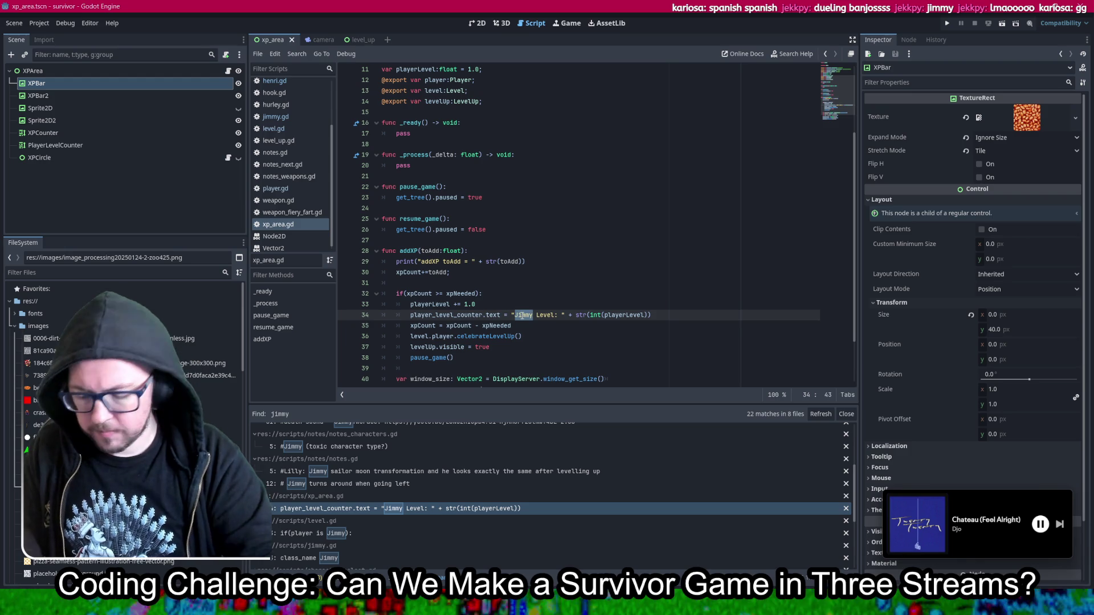
{"action": "double_click", "coordinate": [521, 315]}
{"action": "type", "text": "Henri"}
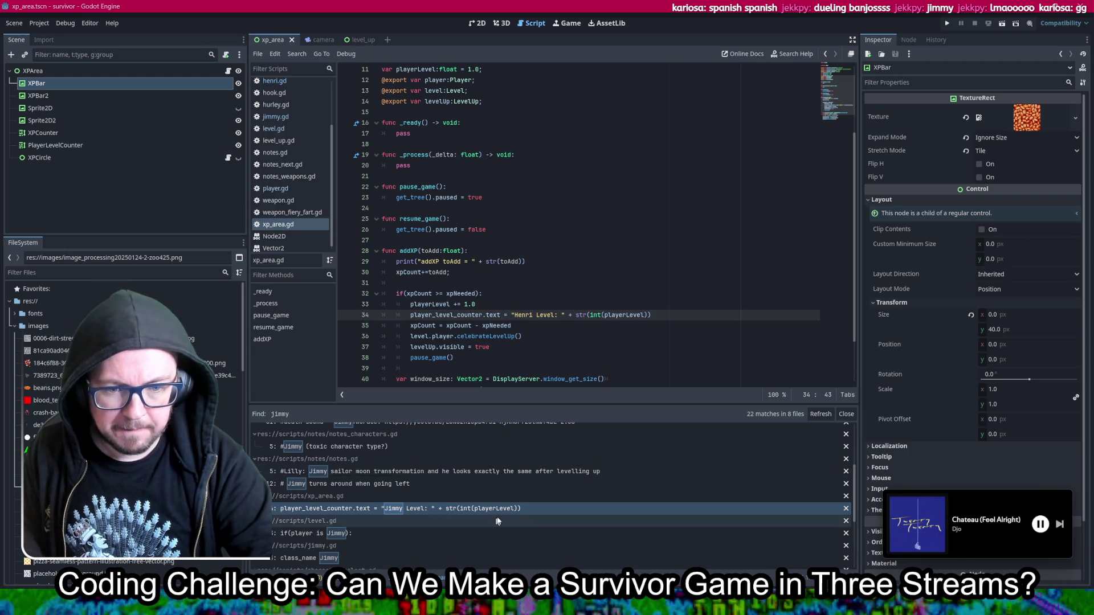
{"action": "scroll", "coordinate": [483, 495], "scroll_direction": "down", "scroll_amount": 4}
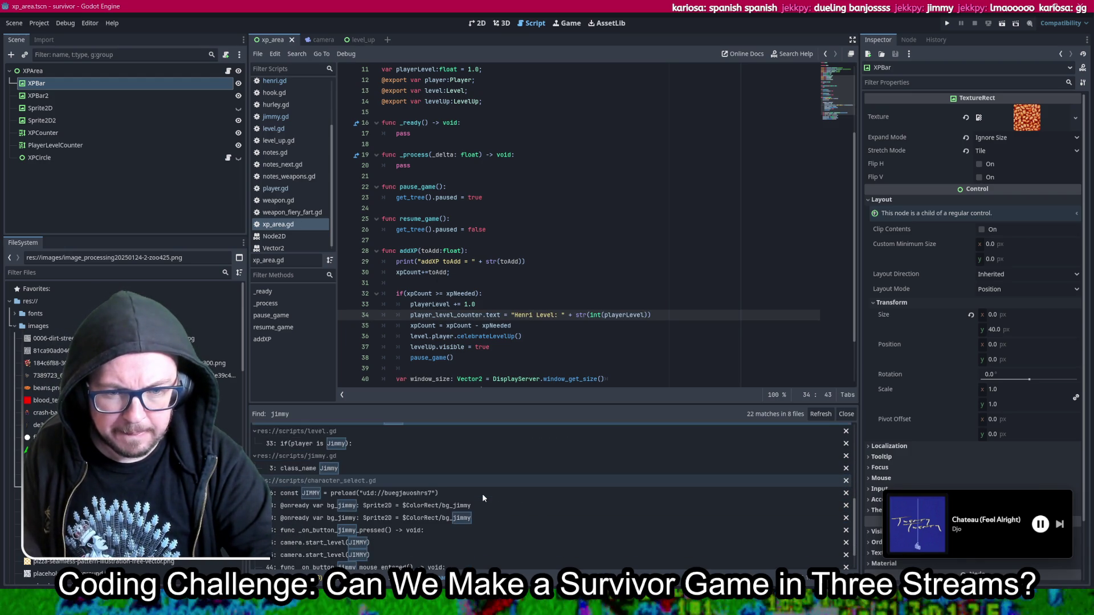
{"action": "scroll", "coordinate": [482, 494], "scroll_direction": "down", "scroll_amount": 3}
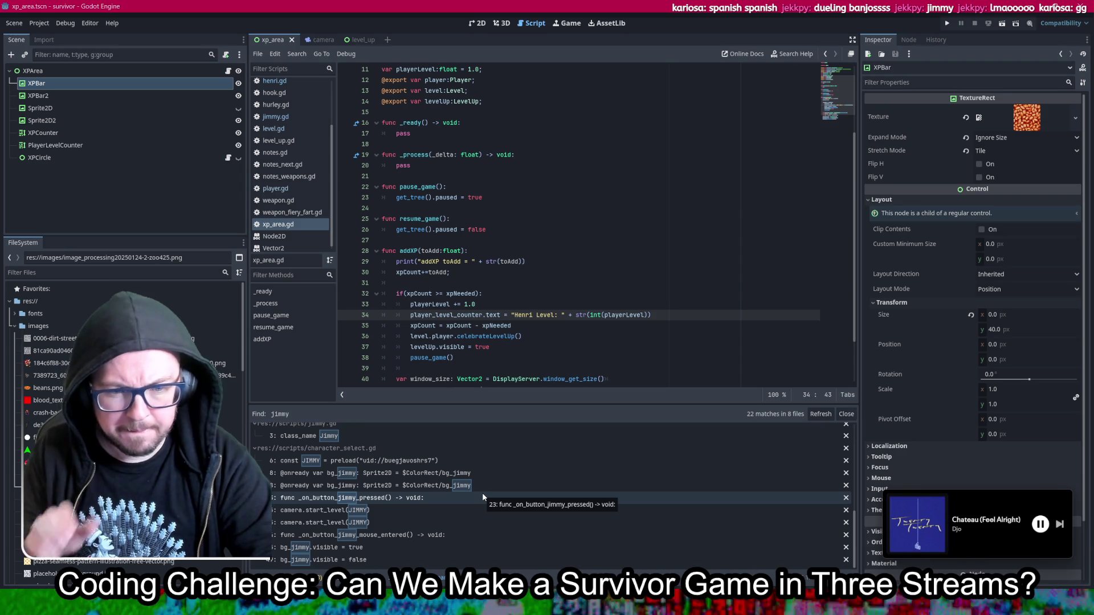
{"action": "scroll", "coordinate": [482, 493], "scroll_direction": "up", "scroll_amount": 3}
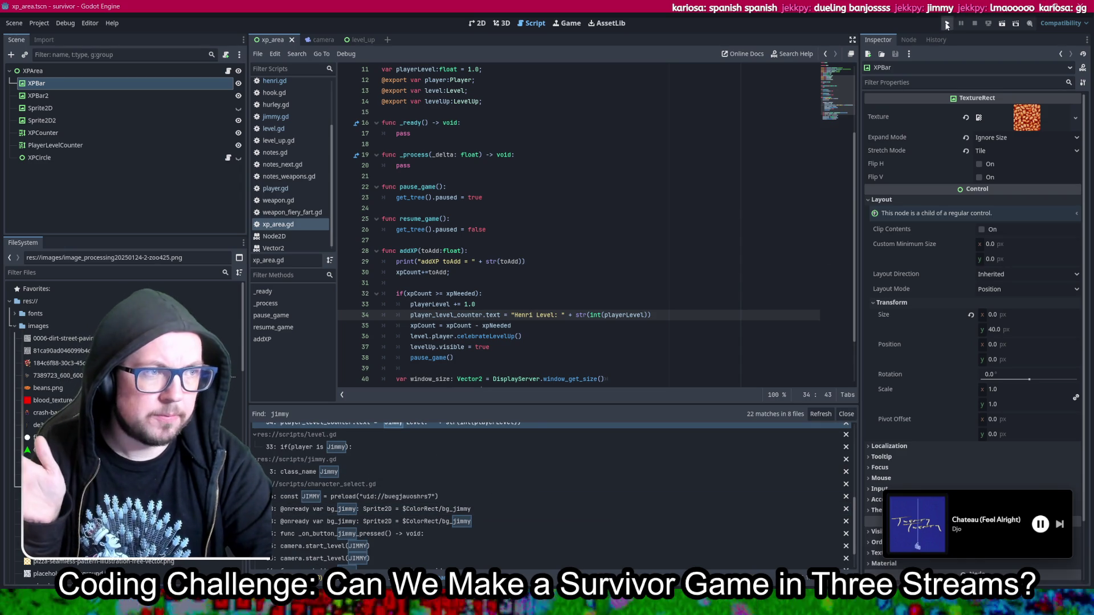
{"action": "left_click", "coordinate": [946, 25]}
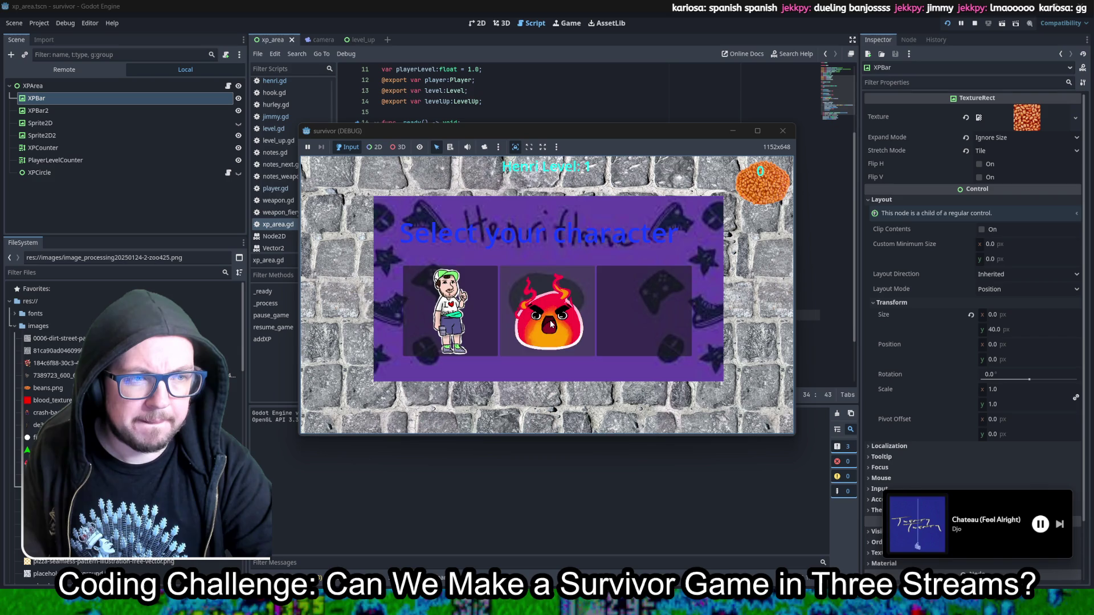
{"action": "left_click", "coordinate": [549, 320]}
{"action": "key", "text": "a"}
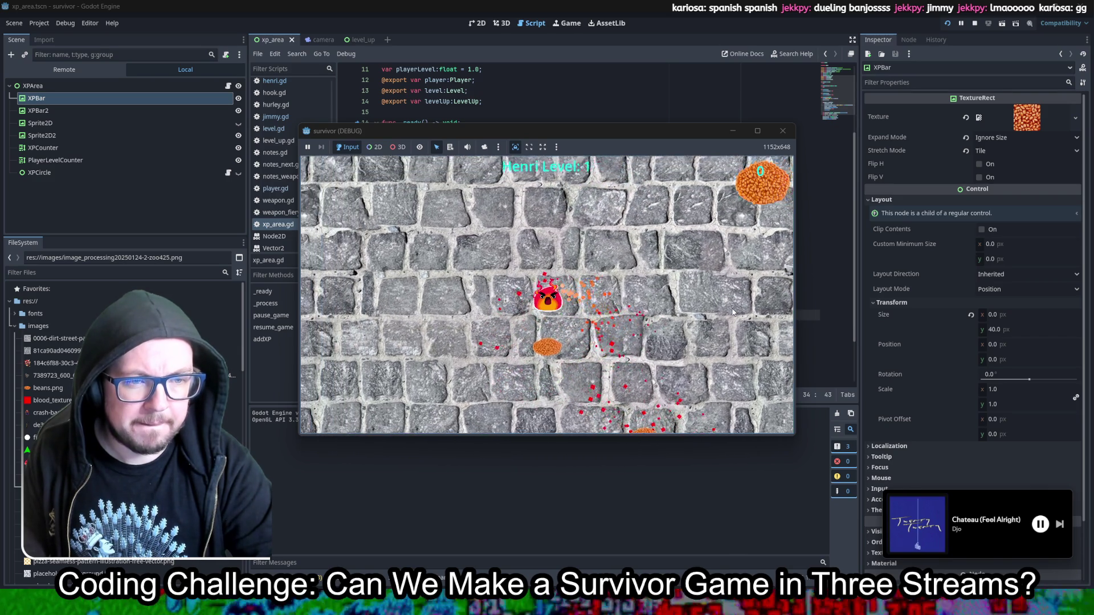
{"action": "key", "text": "w"}
{"action": "key", "text": "a"}
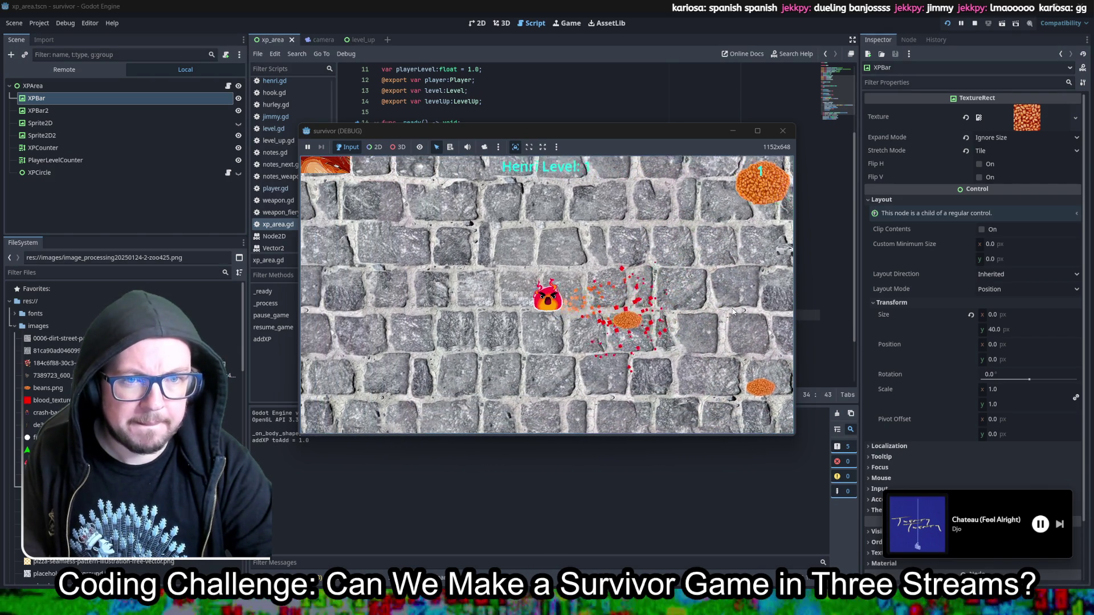
{"action": "key", "text": "s"}
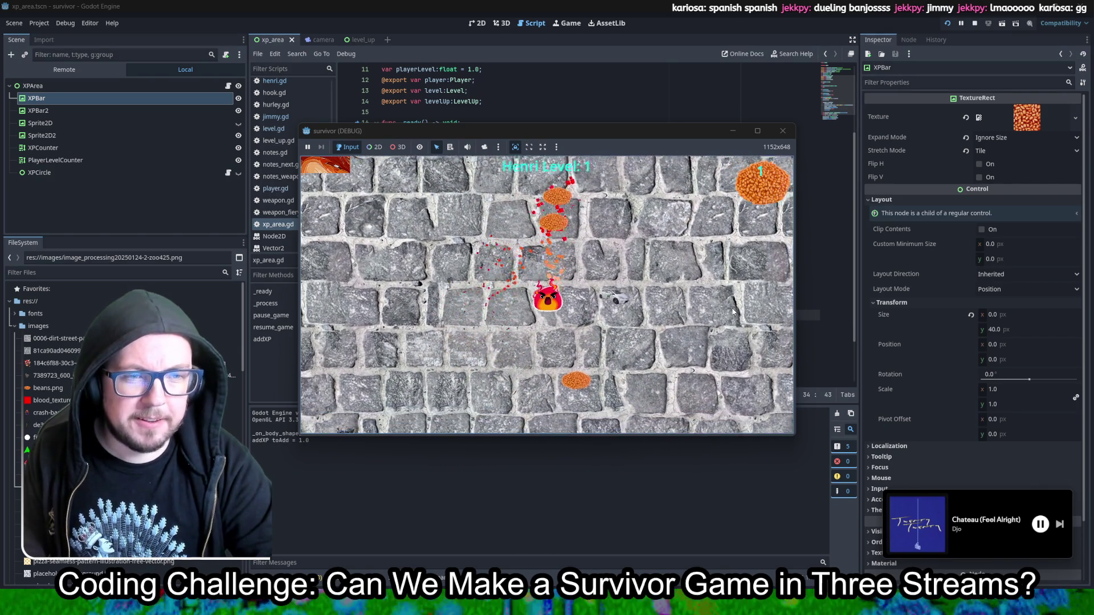
{"action": "key", "text": "a"}
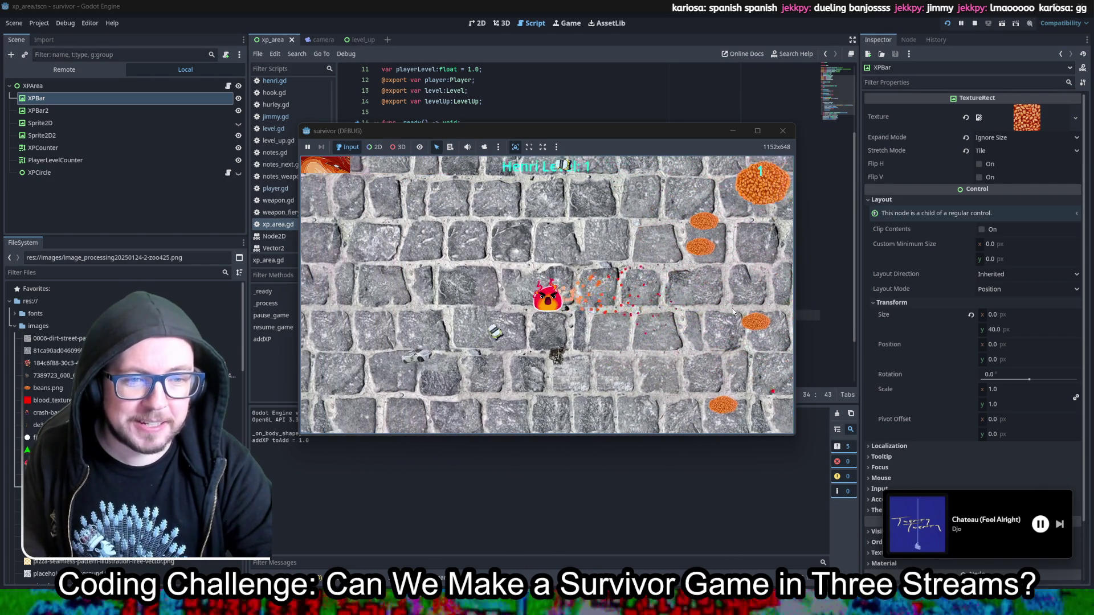
{"action": "key", "text": "s"}
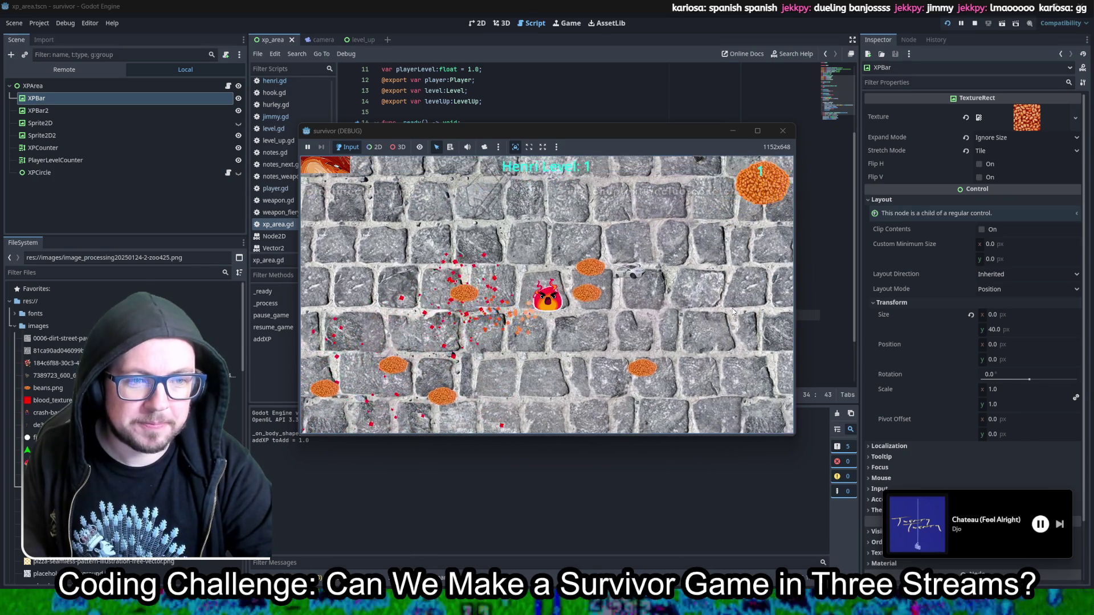
{"action": "key", "text": "w"}
{"action": "key", "text": "a"}
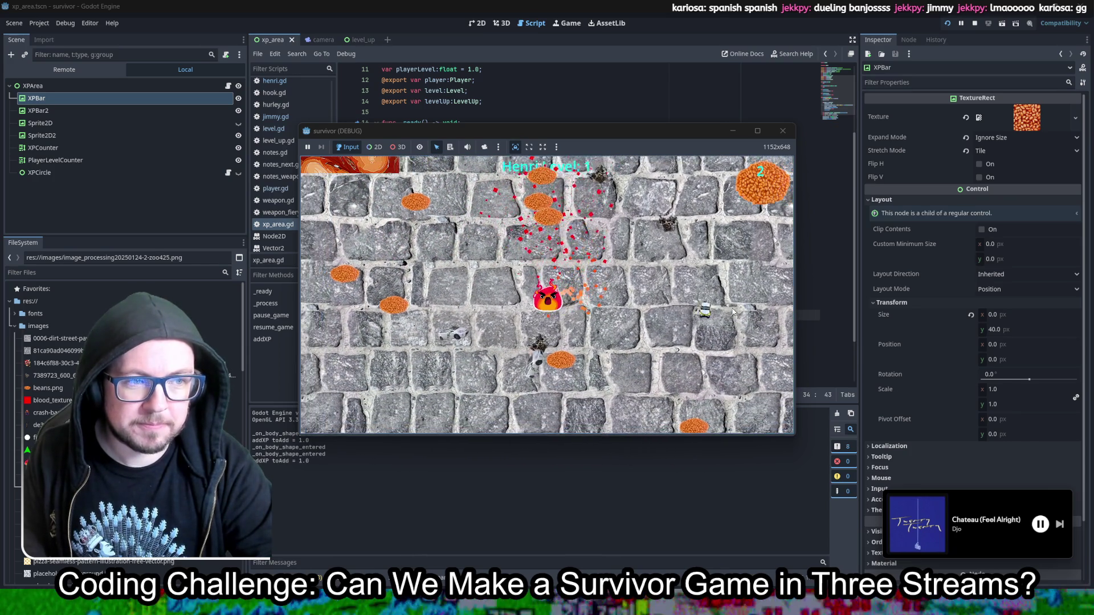
{"action": "key", "text": "s"}
{"action": "key", "text": "a"}
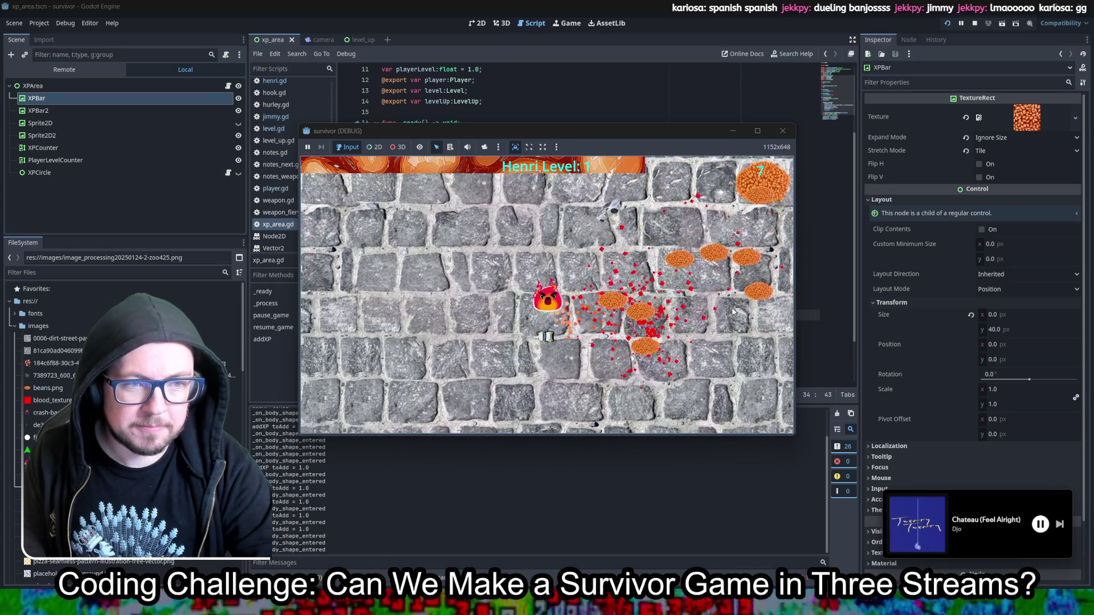
{"action": "left_click", "coordinate": [783, 130]}
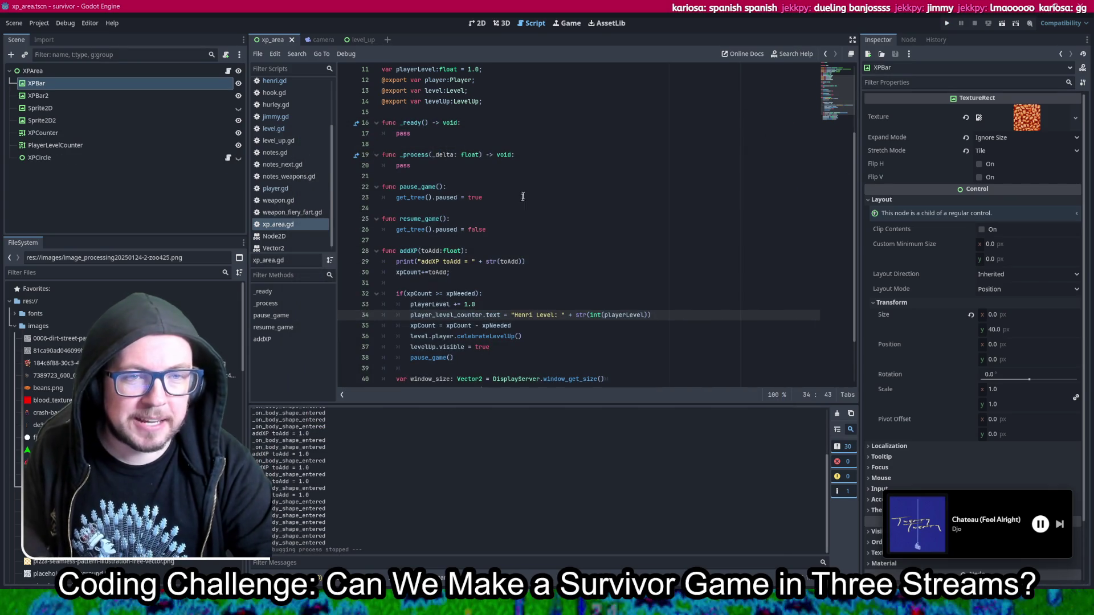
Step: Select the speed declaration on line 5 of player.gd
{"action": "scroll", "coordinate": [514, 210], "scroll_direction": "up", "scroll_amount": 2}
{"action": "scroll", "coordinate": [515, 209], "scroll_direction": "up", "scroll_amount": 2}
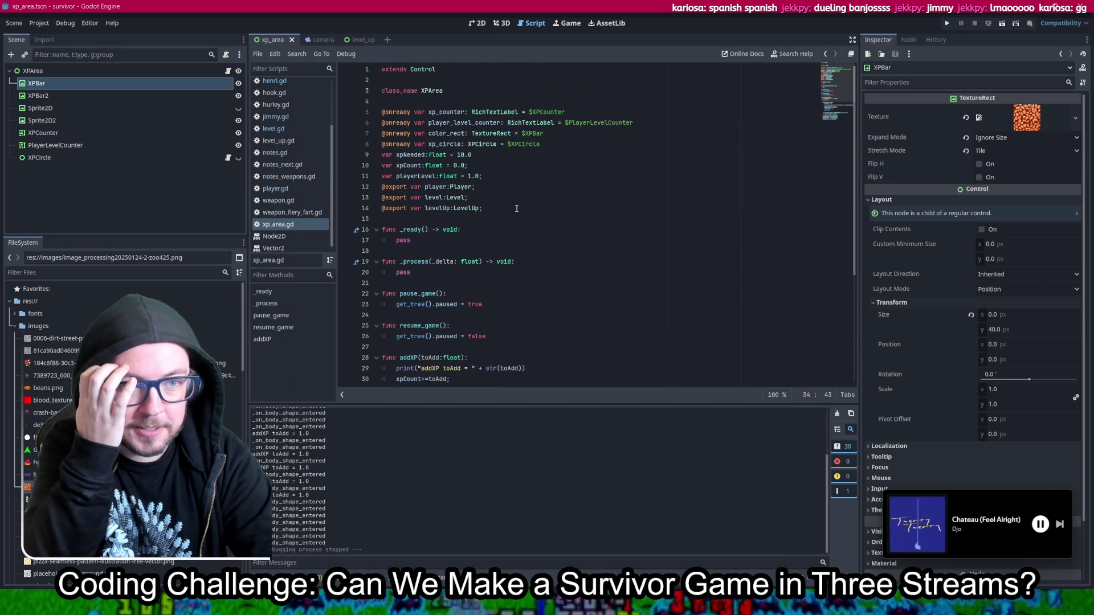
{"action": "scroll", "coordinate": [294, 134], "scroll_direction": "up", "scroll_amount": 2}
{"action": "scroll", "coordinate": [293, 131], "scroll_direction": "up", "scroll_amount": 2}
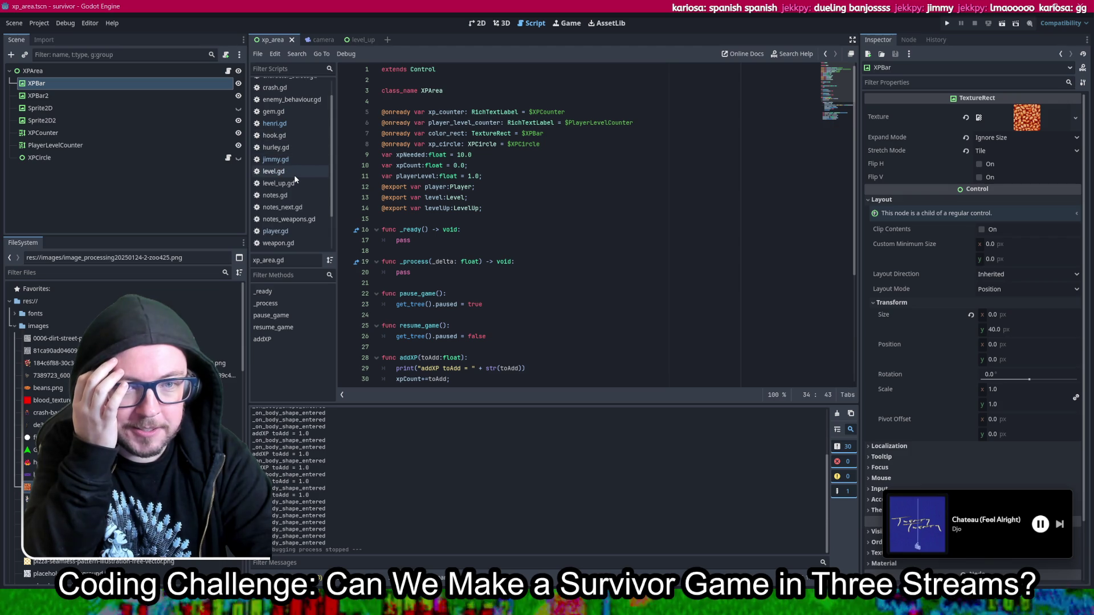
{"action": "left_click", "coordinate": [276, 230]}
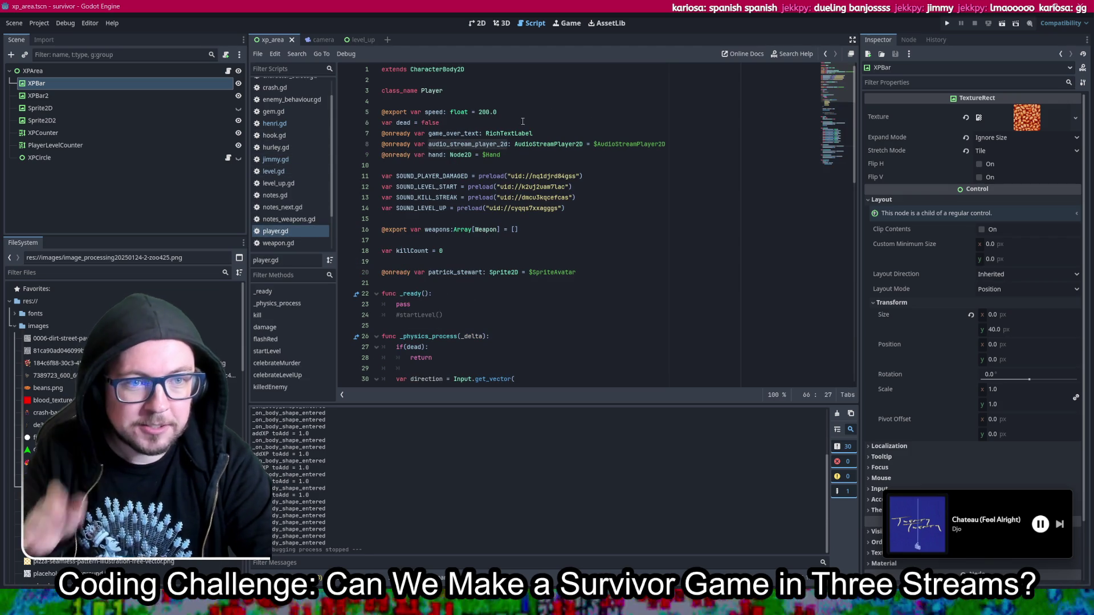
{"action": "left_click_drag", "start_coordinate": [516, 113], "coordinate": [425, 112]}
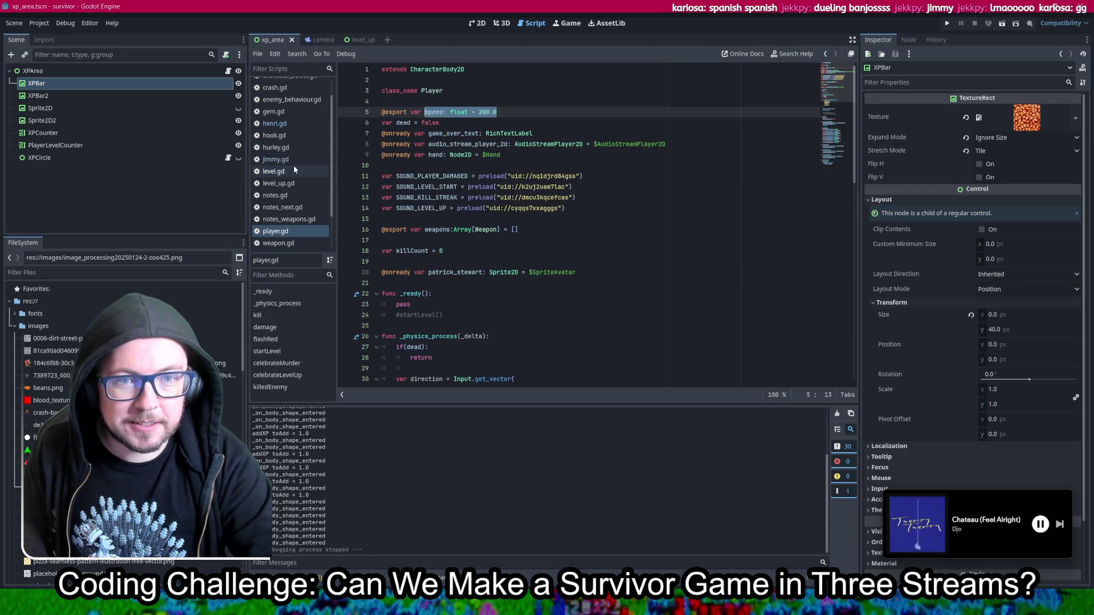
Step: Add 'speed = 300.0' to Henri's _ready function, save henri.gd and run the project
{"action": "left_click", "coordinate": [288, 122]}
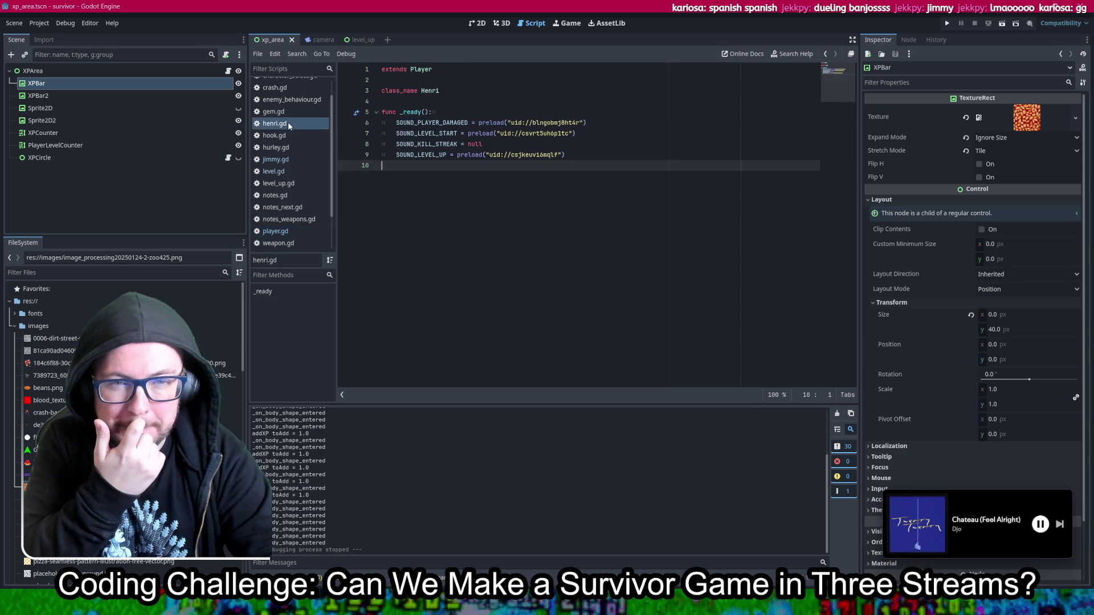
{"action": "left_click", "coordinate": [285, 123]}
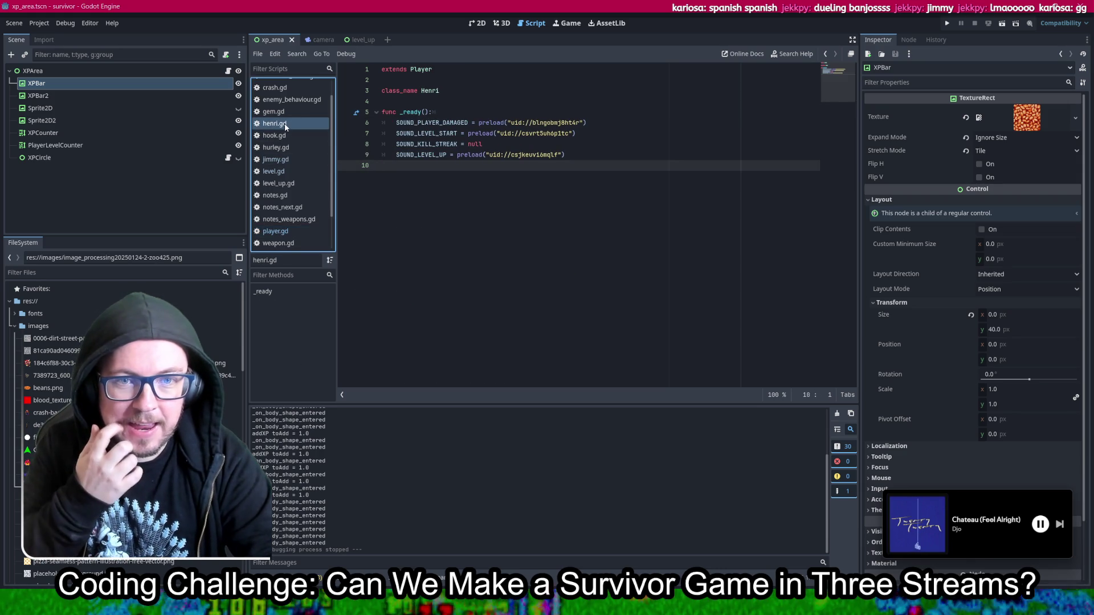
{"action": "left_click", "coordinate": [459, 111]}
{"action": "key", "text": "Return"}
{"action": "type", "text": "speed: float = 300.0"}
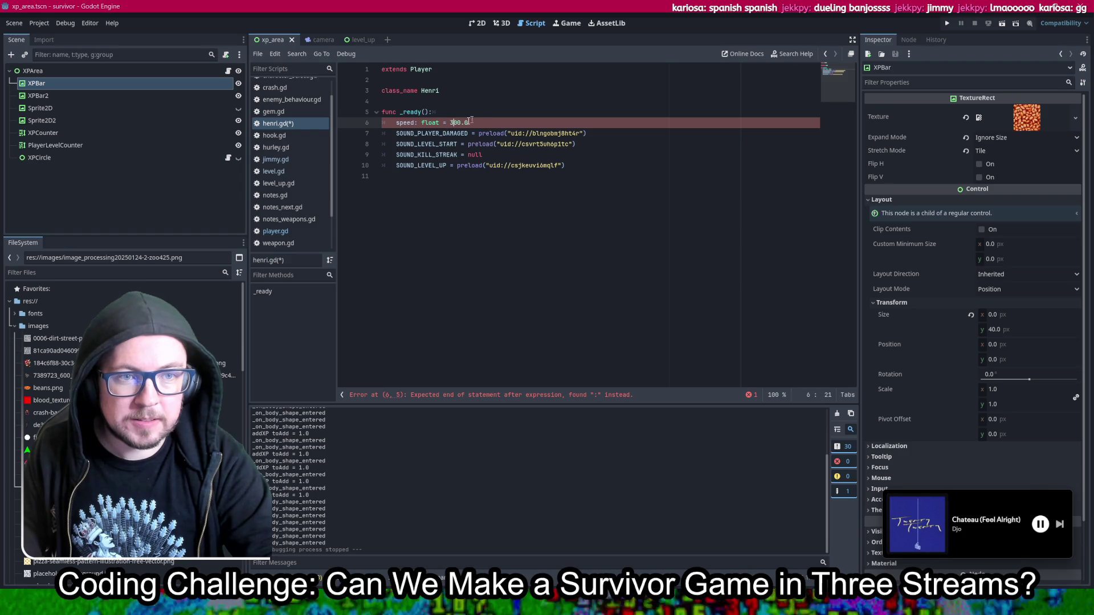
{"action": "key", "text": "BackSpace"}
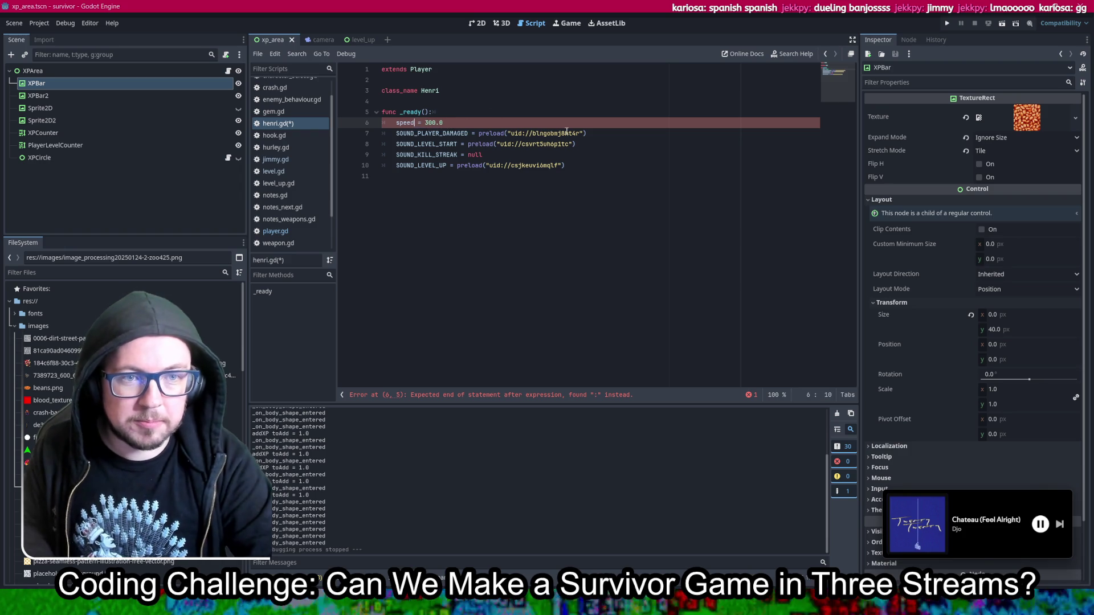
{"action": "key", "text": "ctrl+s"}
{"action": "left_click", "coordinate": [945, 24]}
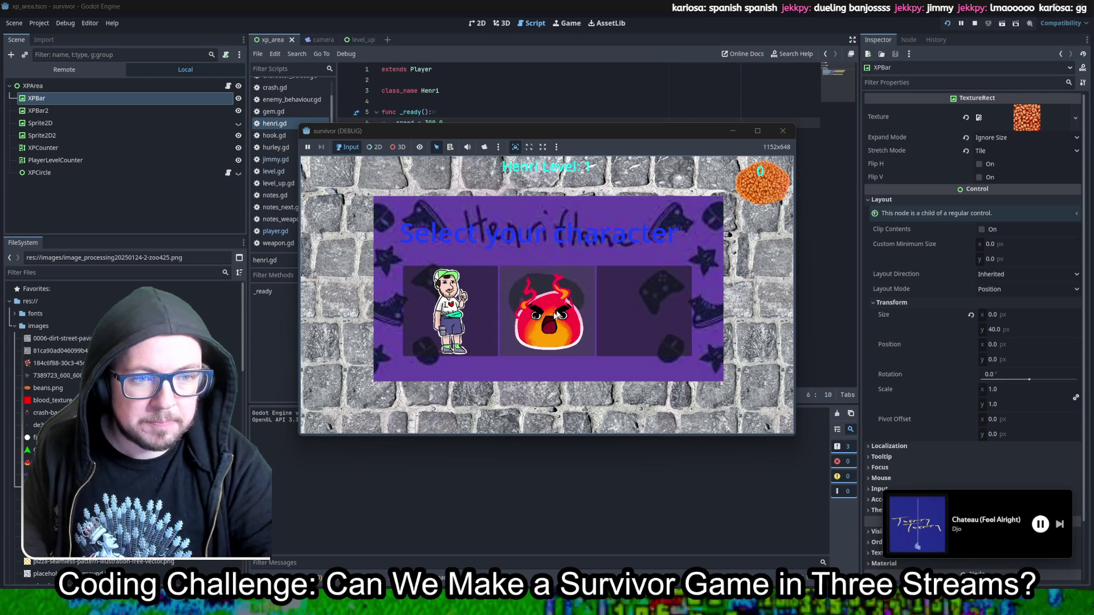
Step: Choose the flame character, gather beans with WASD, then close the game and show the 2D view
{"action": "left_click", "coordinate": [549, 315]}
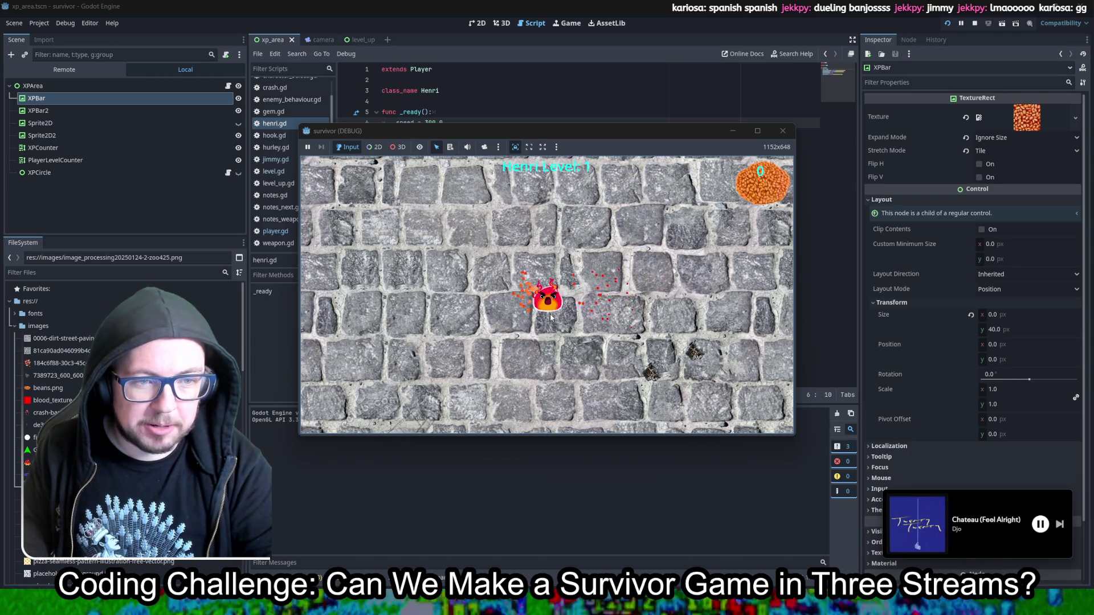
{"action": "key", "text": "w"}
{"action": "key", "text": "d"}
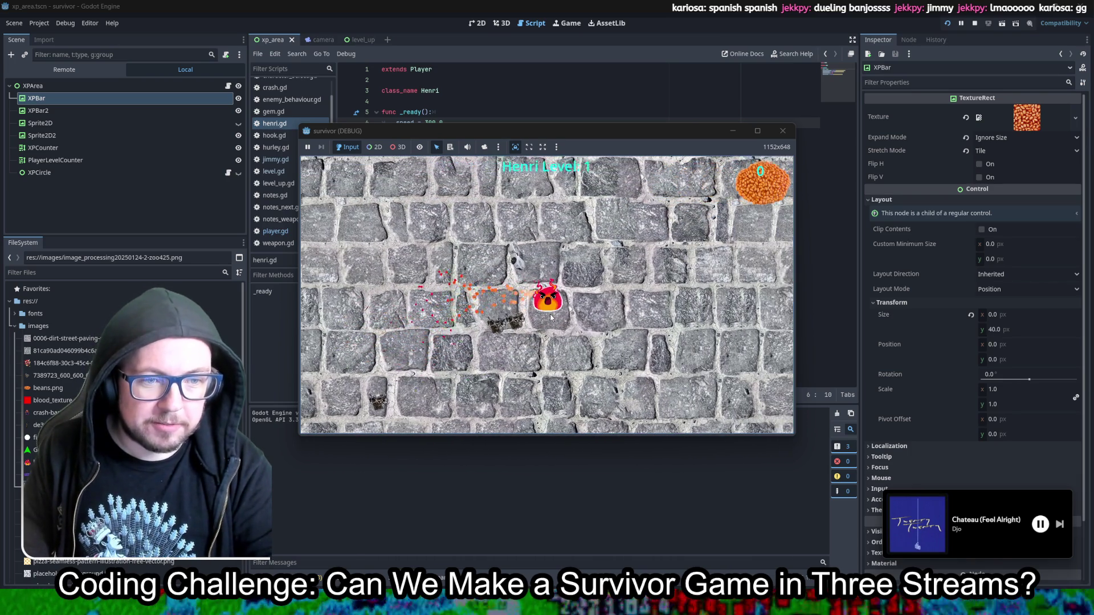
{"action": "key", "text": "a"}
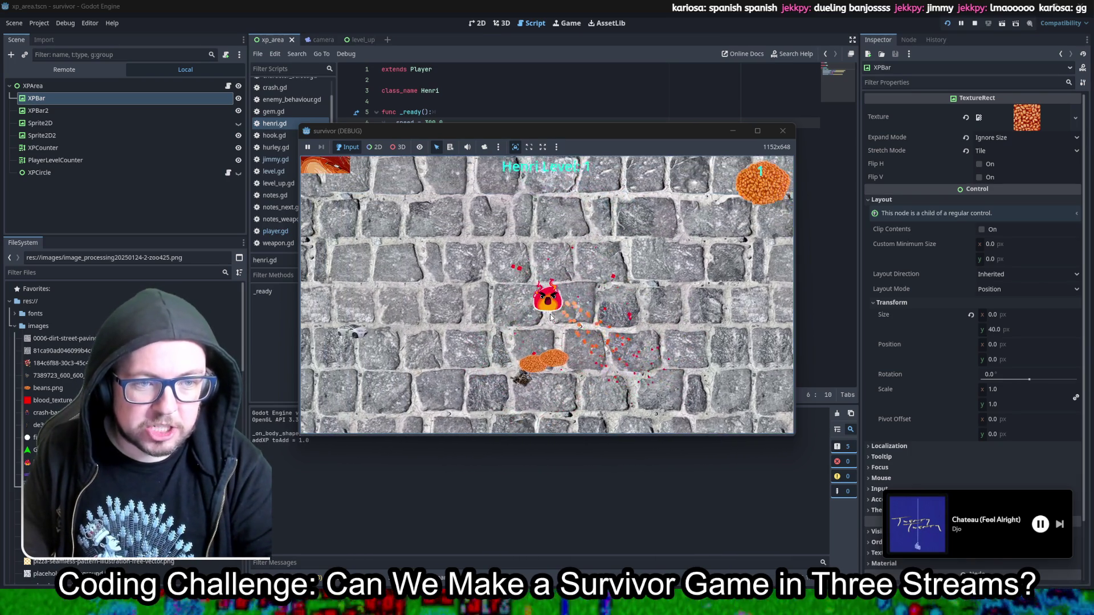
{"action": "key", "text": "w"}
{"action": "key", "text": "d"}
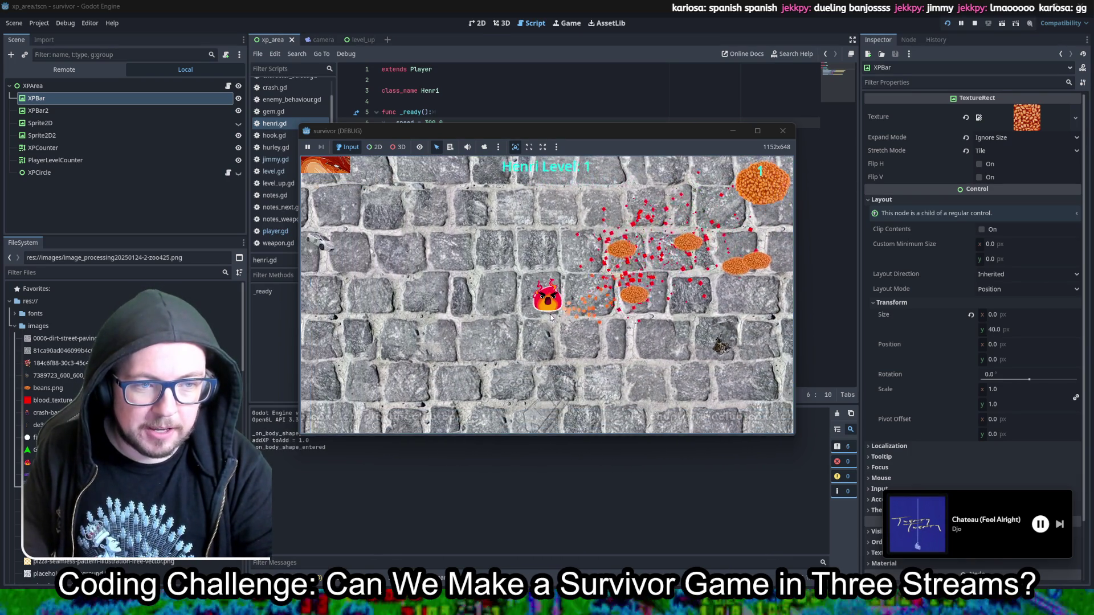
{"action": "key", "text": "s"}
{"action": "key", "text": "d"}
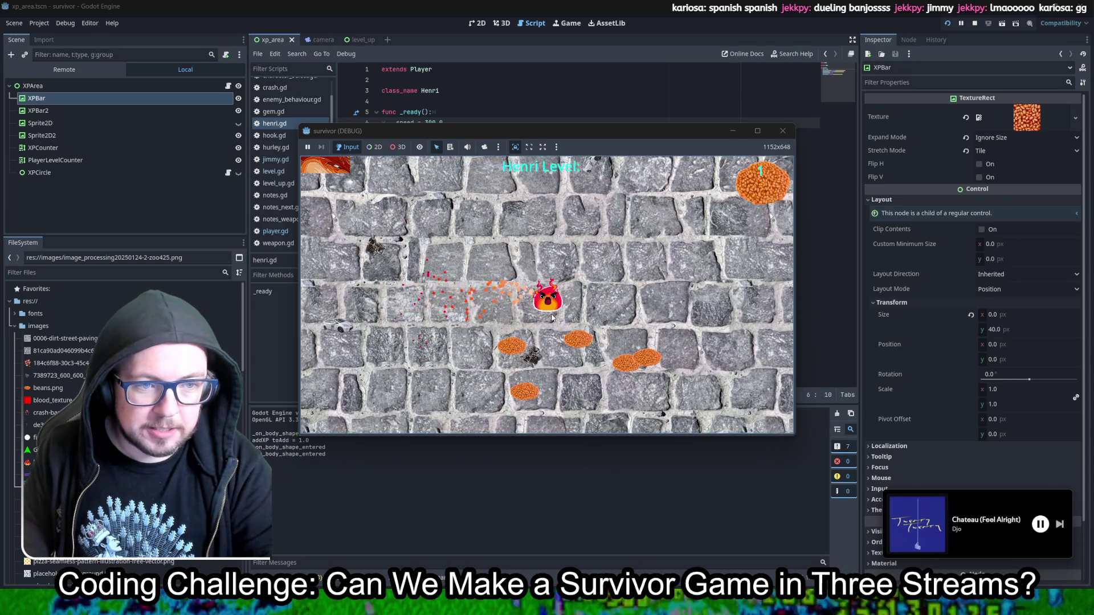
{"action": "key", "text": "a"}
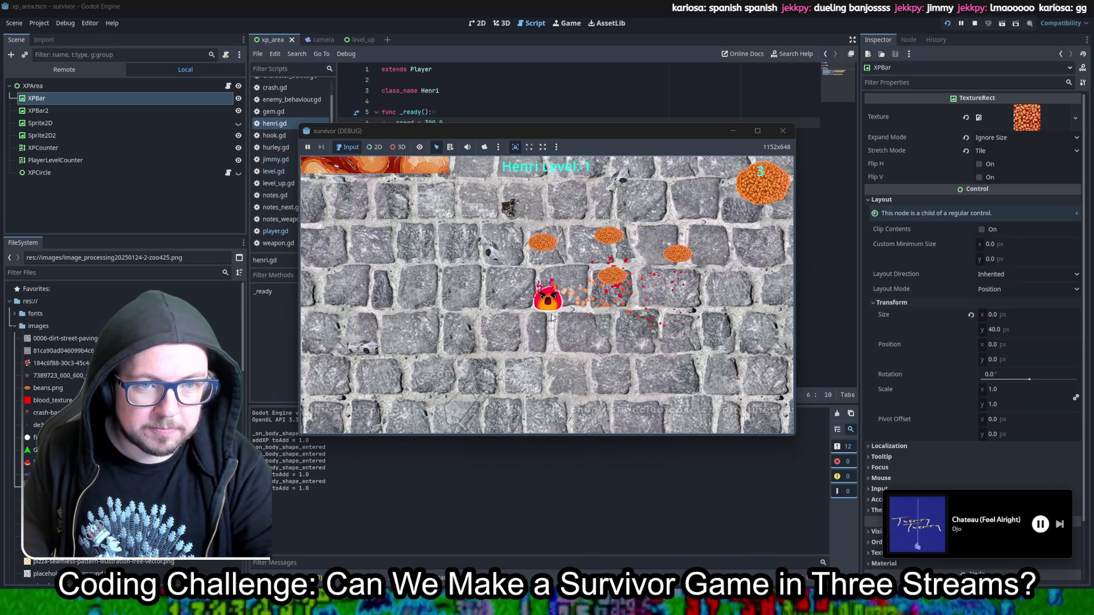
{"action": "left_click", "coordinate": [782, 131]}
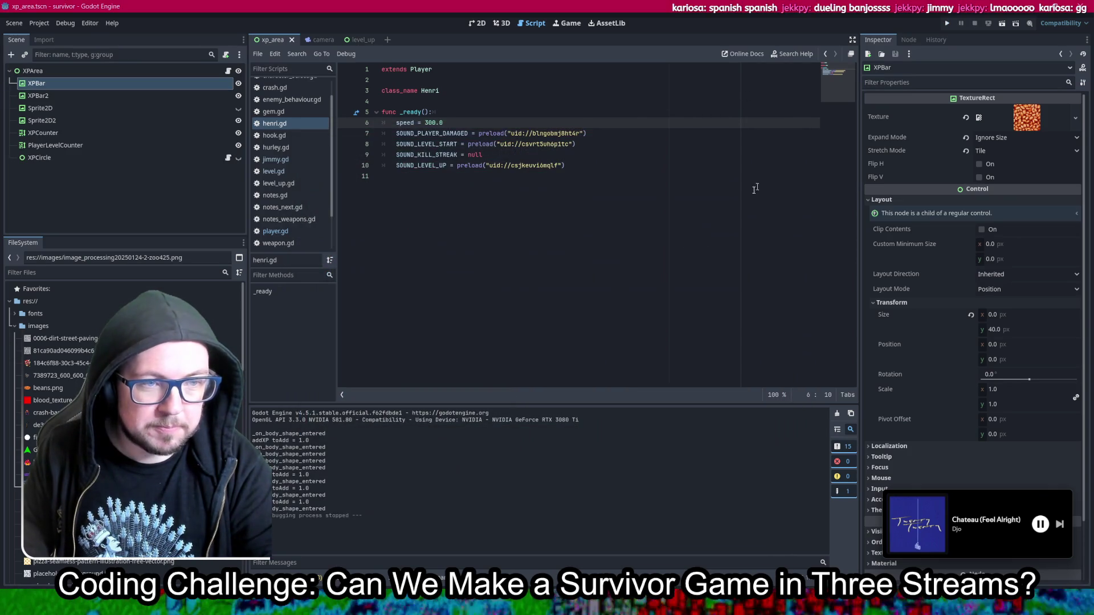
{"action": "left_click", "coordinate": [477, 23]}
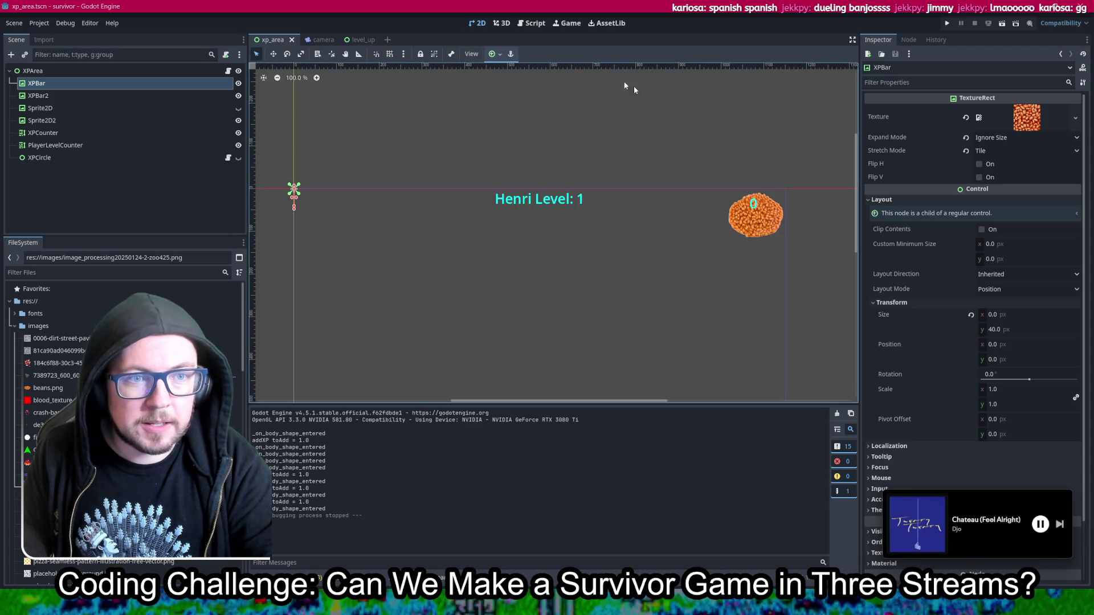
Step: Expand the Inspector preview of XPBar's beans texture
{"action": "left_click", "coordinate": [1047, 113]}
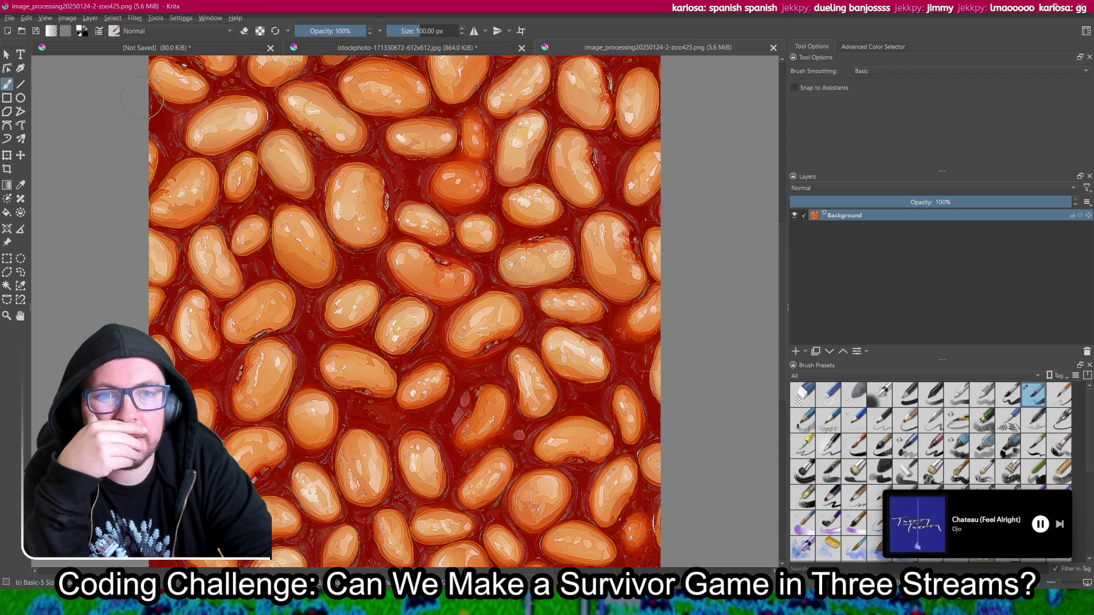
Step: Scale the beans image from 1200 to 600 pixels square
{"action": "left_click", "coordinate": [67, 18]}
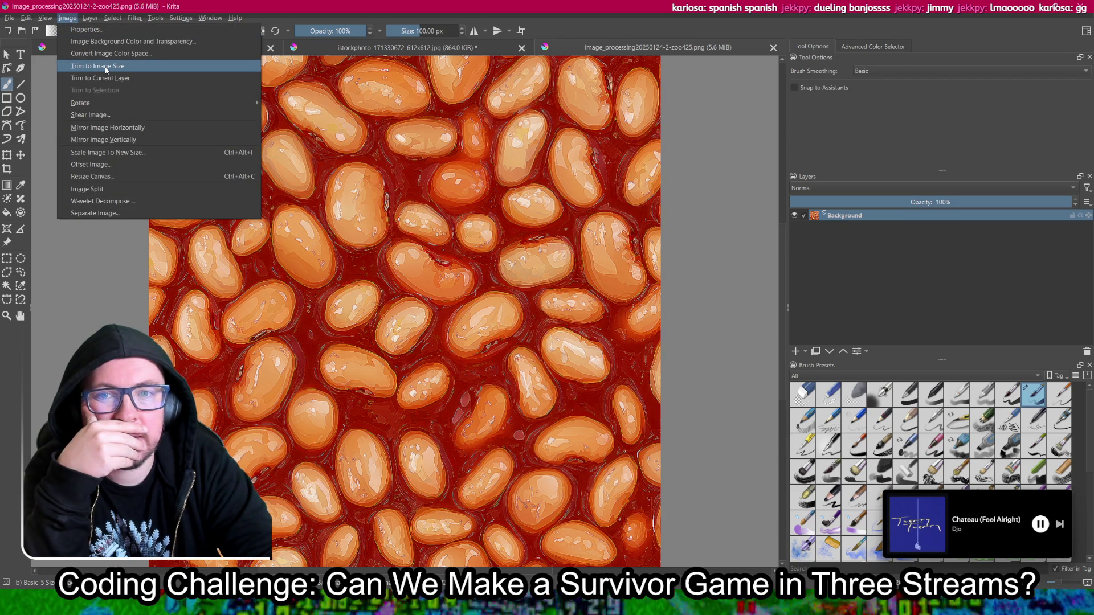
{"action": "mouse_move", "coordinate": [106, 103]}
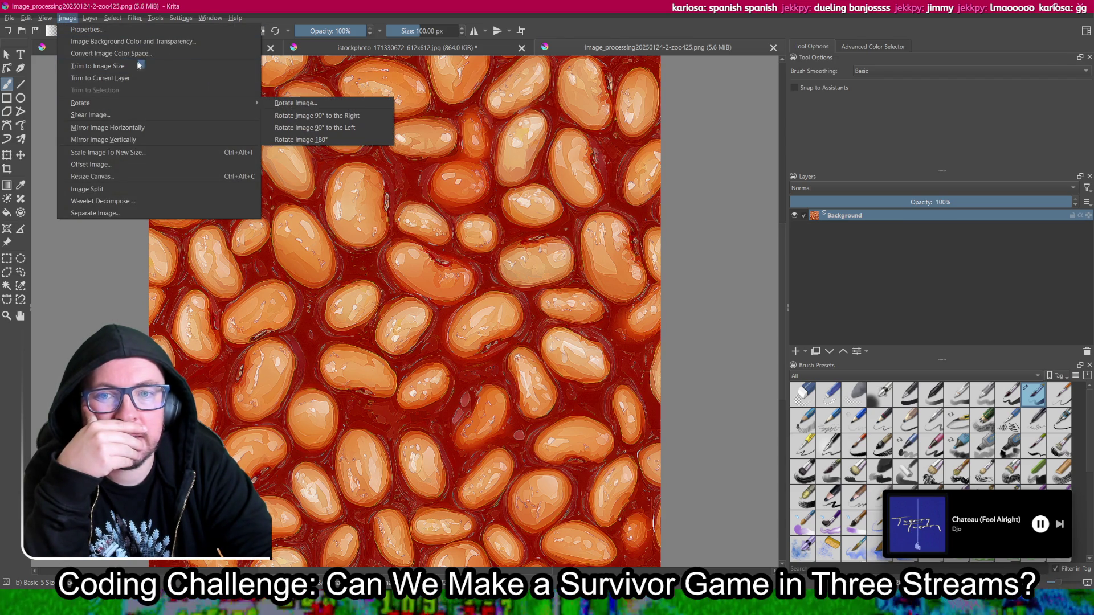
{"action": "left_click", "coordinate": [163, 152]}
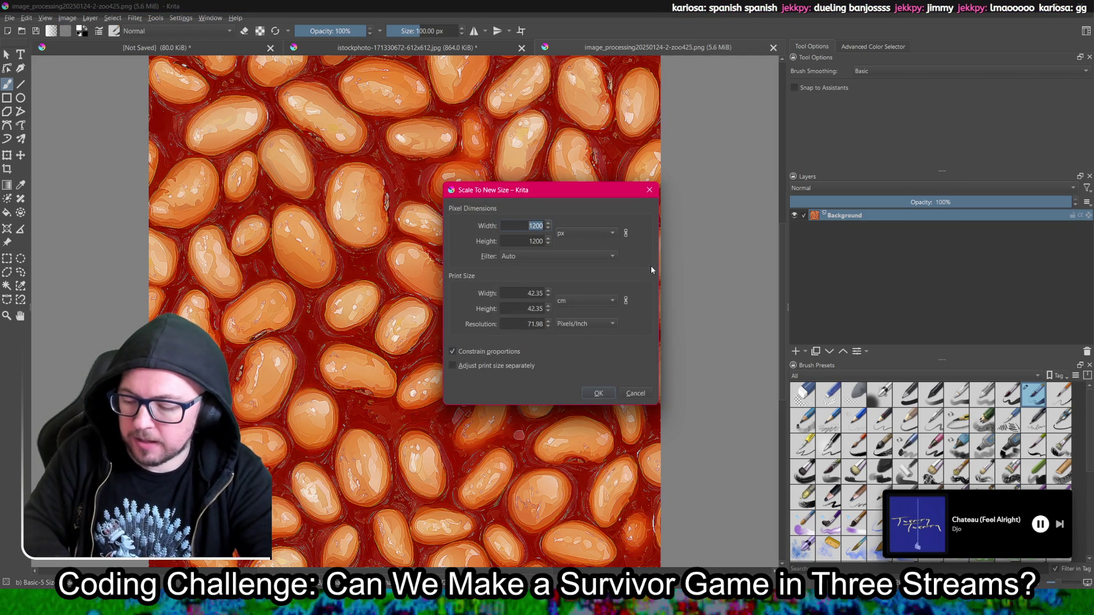
{"action": "type", "text": "600"}
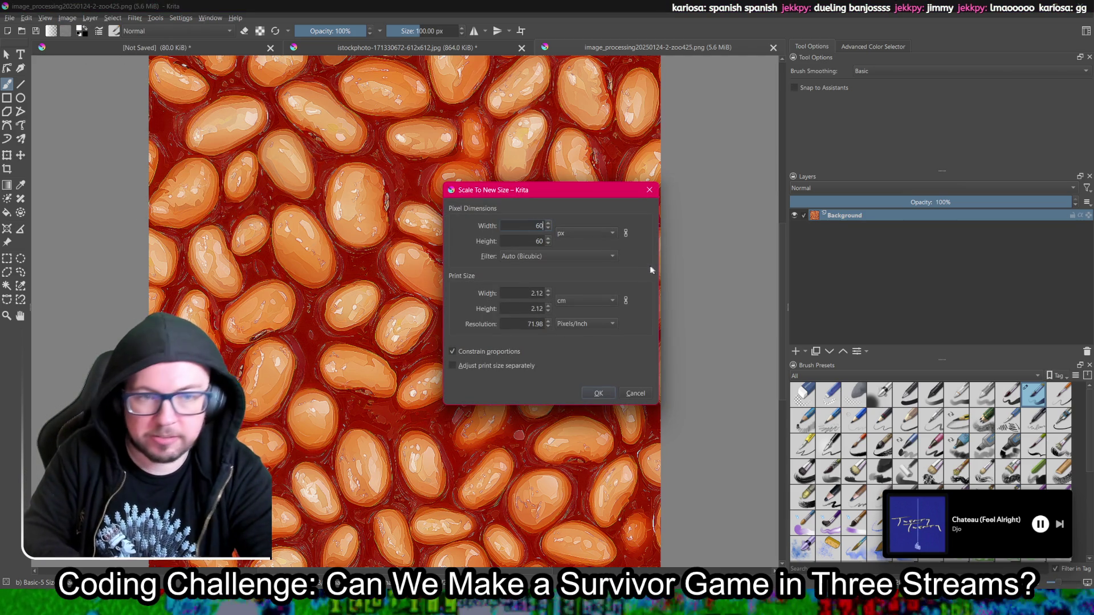
{"action": "left_click", "coordinate": [595, 393]}
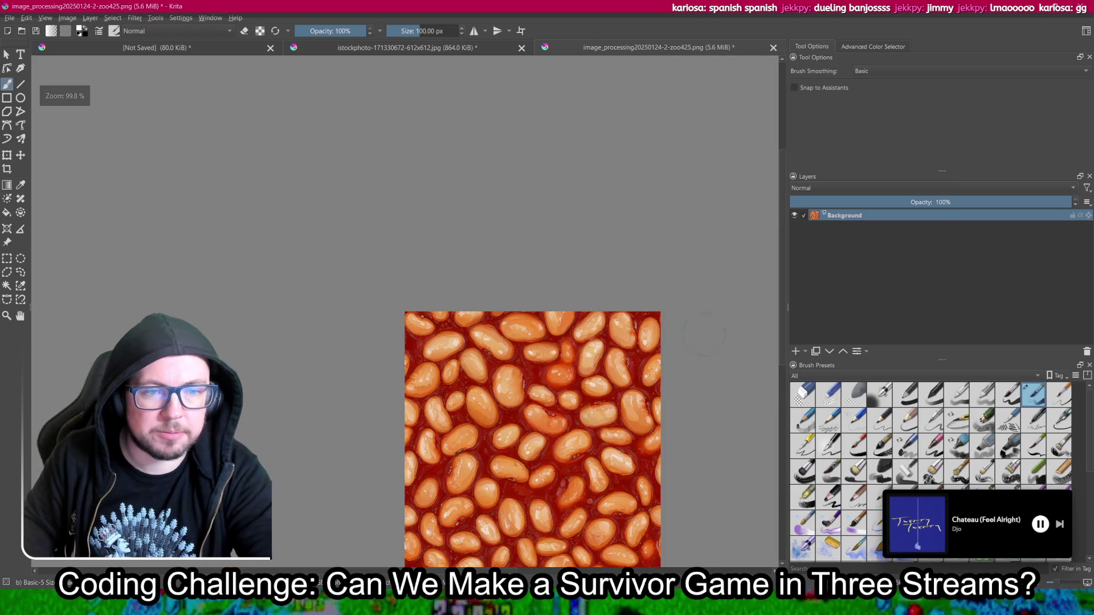
Step: Export the resized image over the existing PNG and return to Godot
{"action": "left_click", "coordinate": [6, 20]}
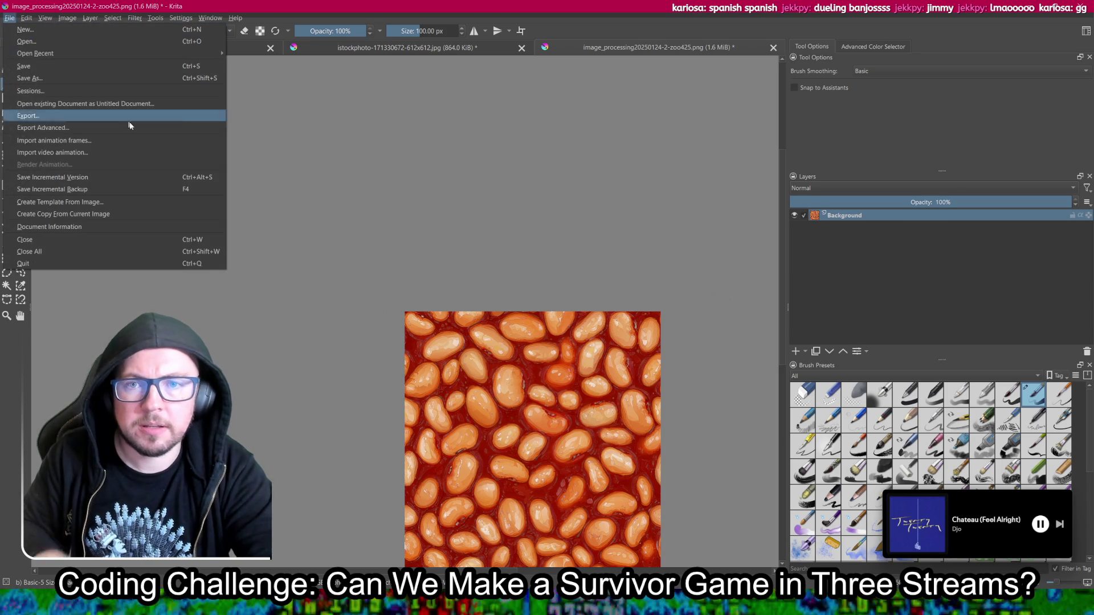
{"action": "left_click", "coordinate": [170, 117]}
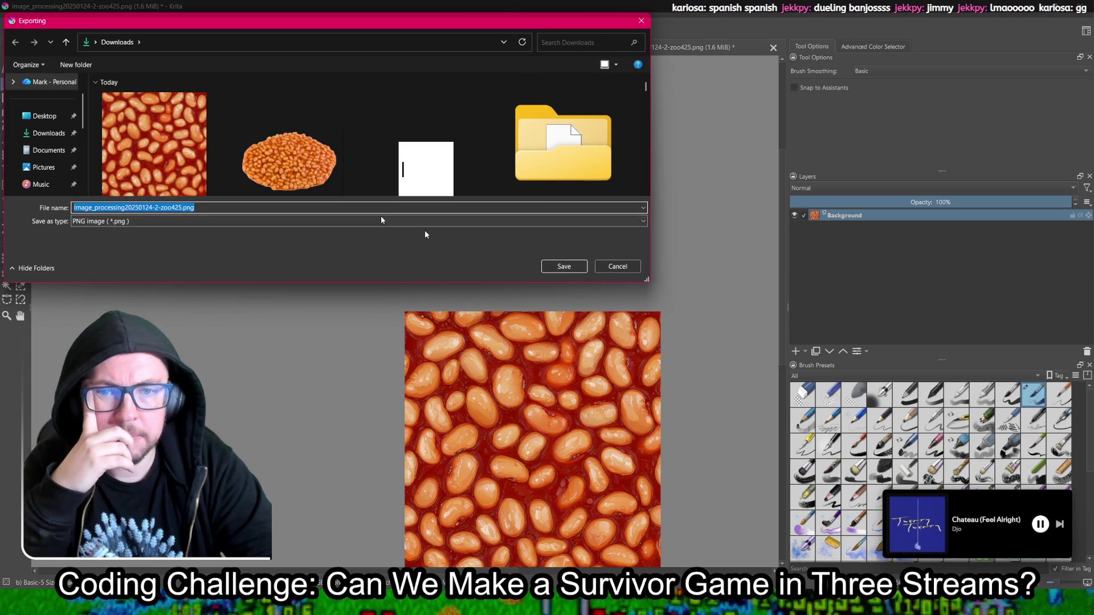
{"action": "left_click", "coordinate": [564, 266]}
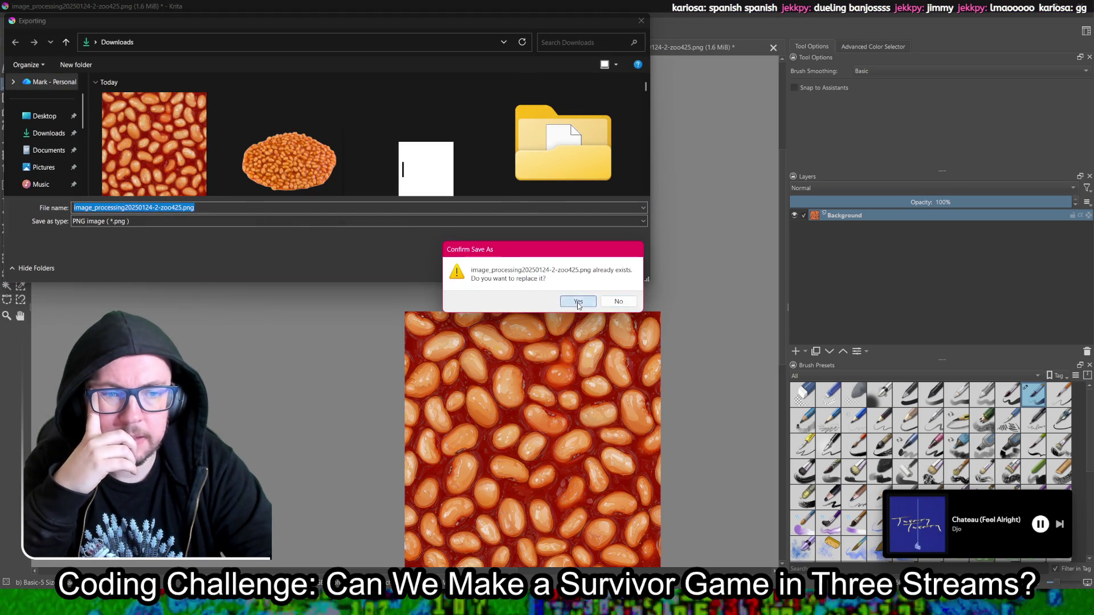
{"action": "left_click", "coordinate": [577, 301]}
{"action": "left_click", "coordinate": [609, 400]}
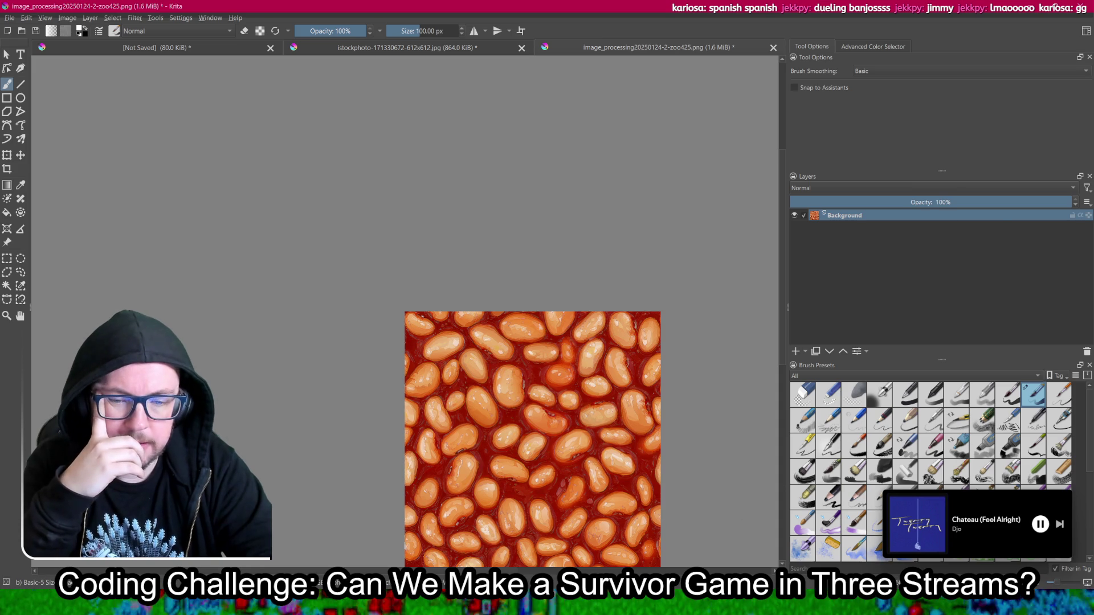
{"action": "key", "text": "alt+Tab"}
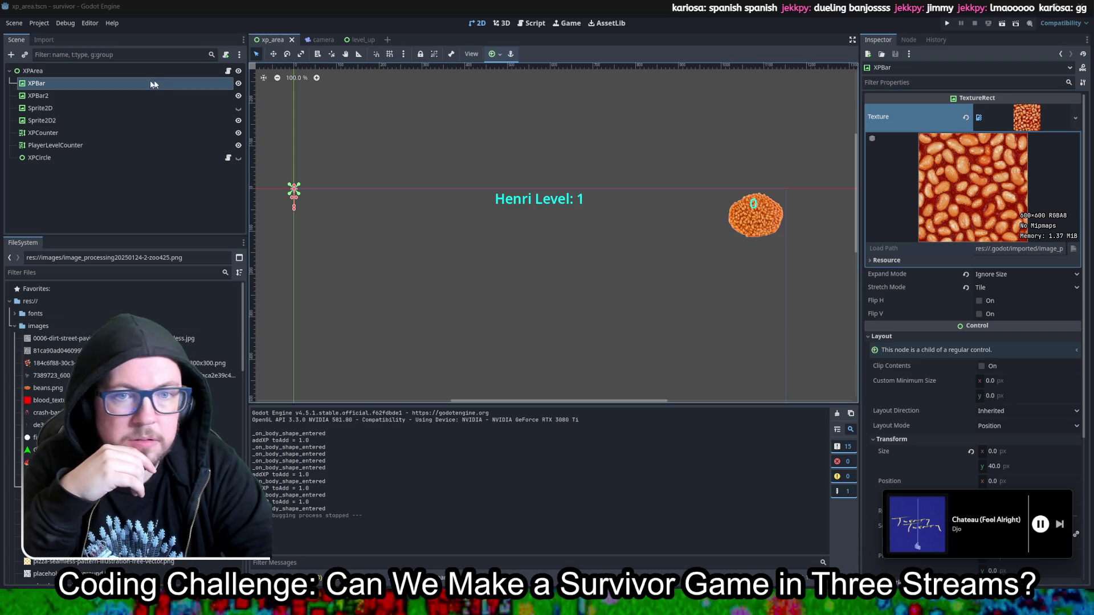
Step: Clear and restore XPBar's texture to load the 600×600 beans image, then run the project
{"action": "left_click", "coordinate": [966, 118]}
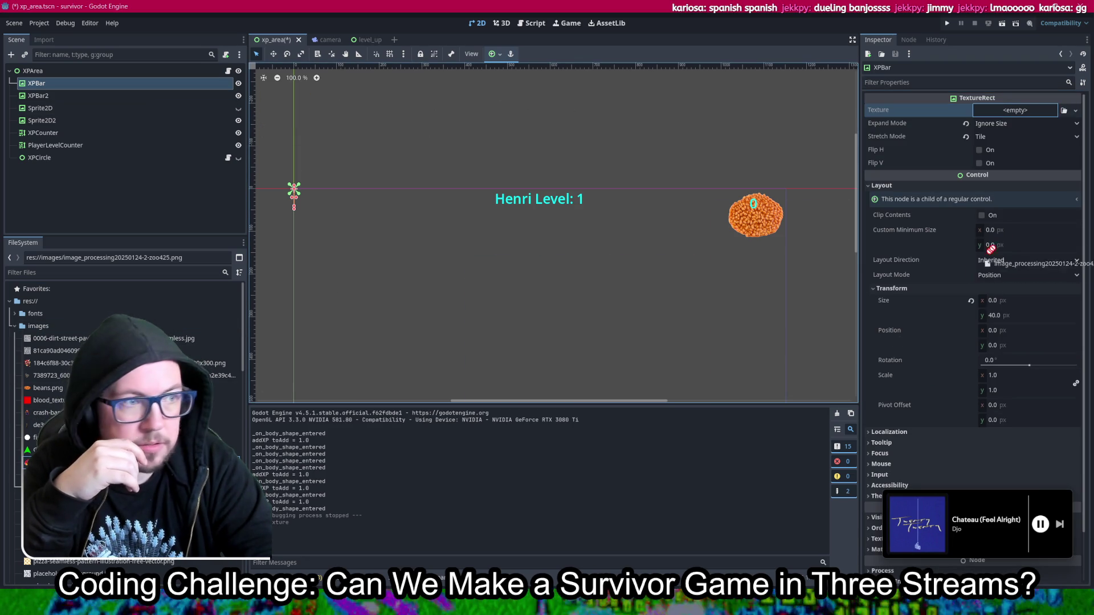
{"action": "key", "text": "ctrl+z"}
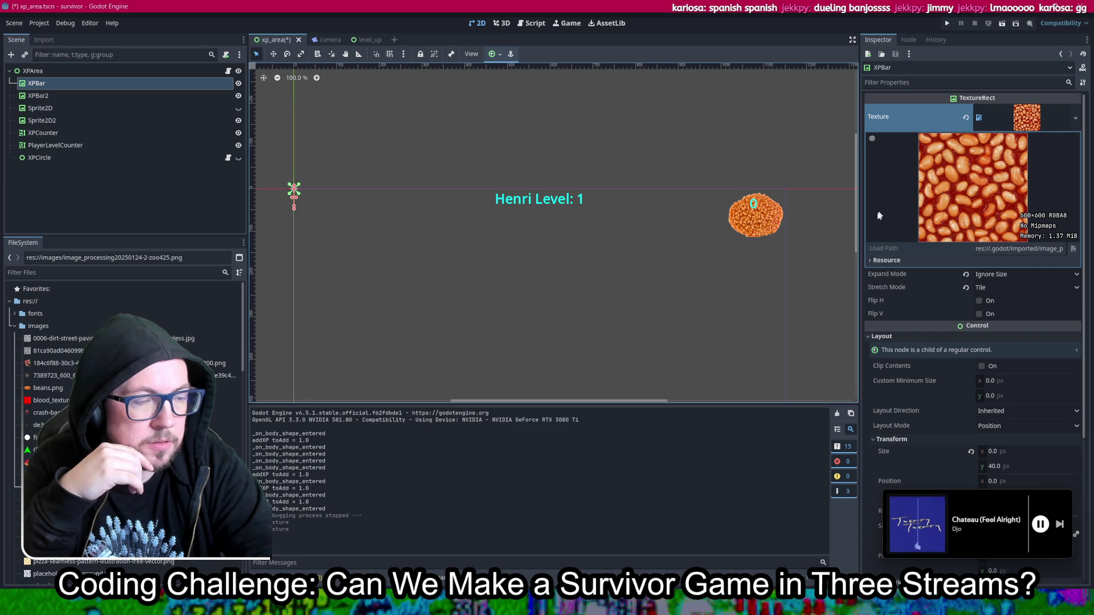
{"action": "left_click", "coordinate": [880, 260]}
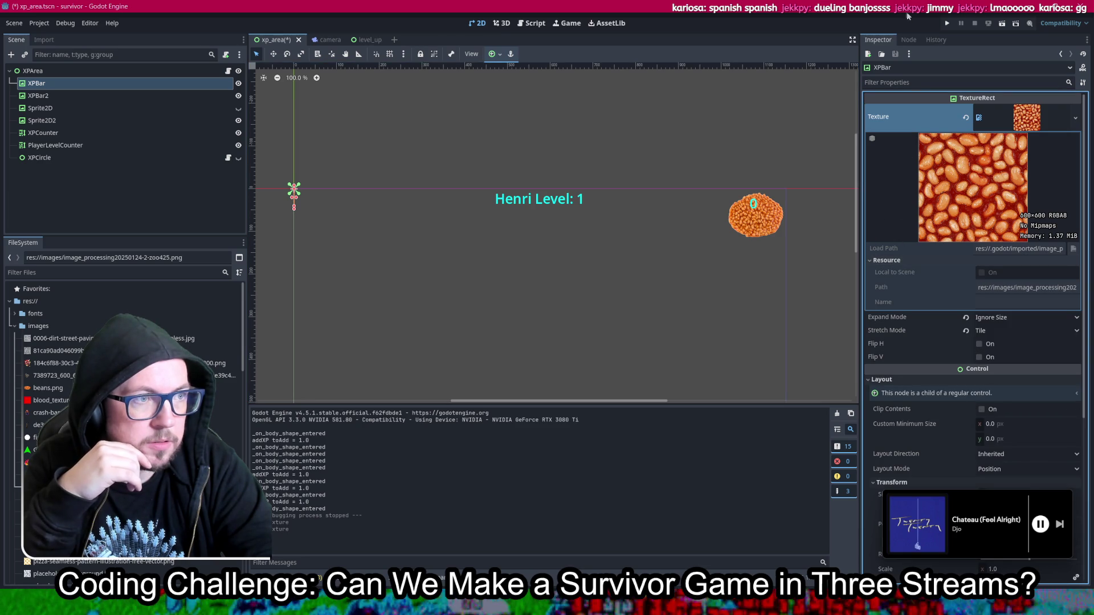
{"action": "left_click", "coordinate": [946, 24]}
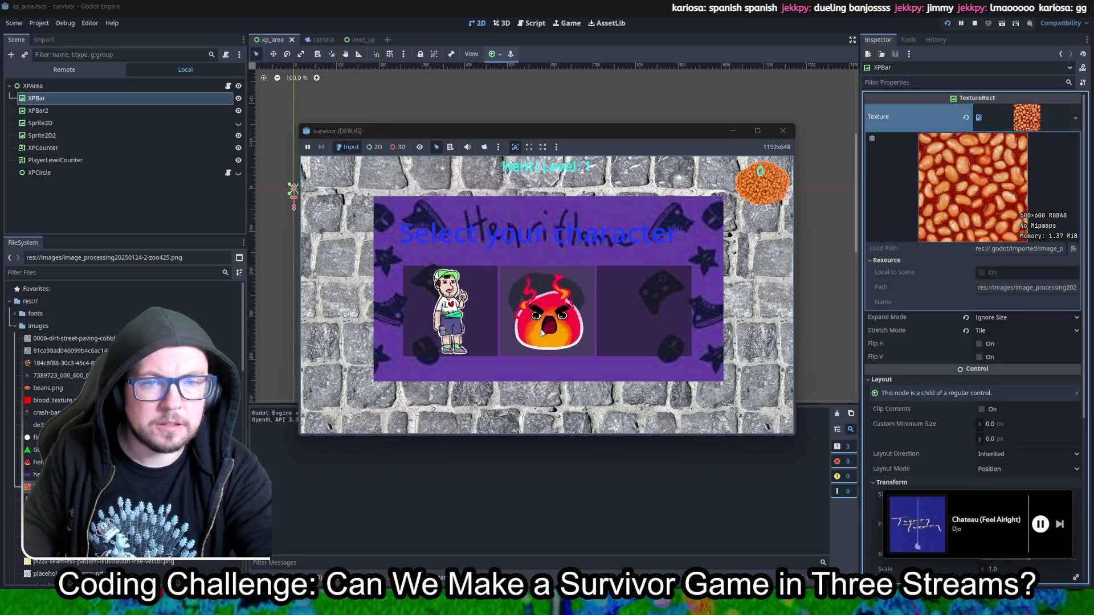
Step: Play as the fiery character, collecting beans with arrow keys until level 2, then close the game
{"action": "left_click", "coordinate": [541, 333]}
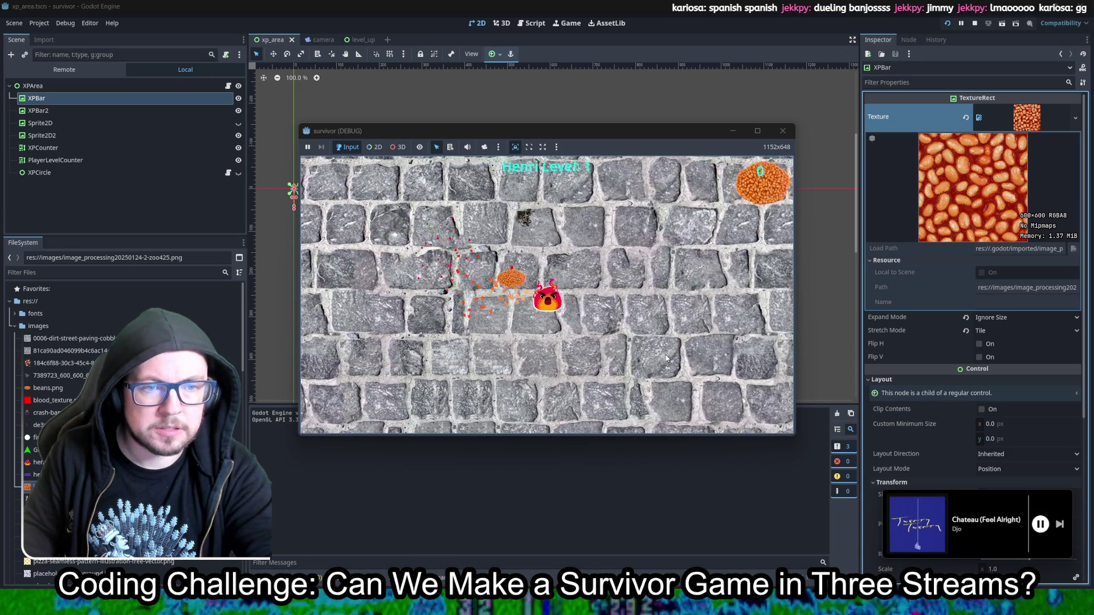
{"action": "key", "text": "Down"}
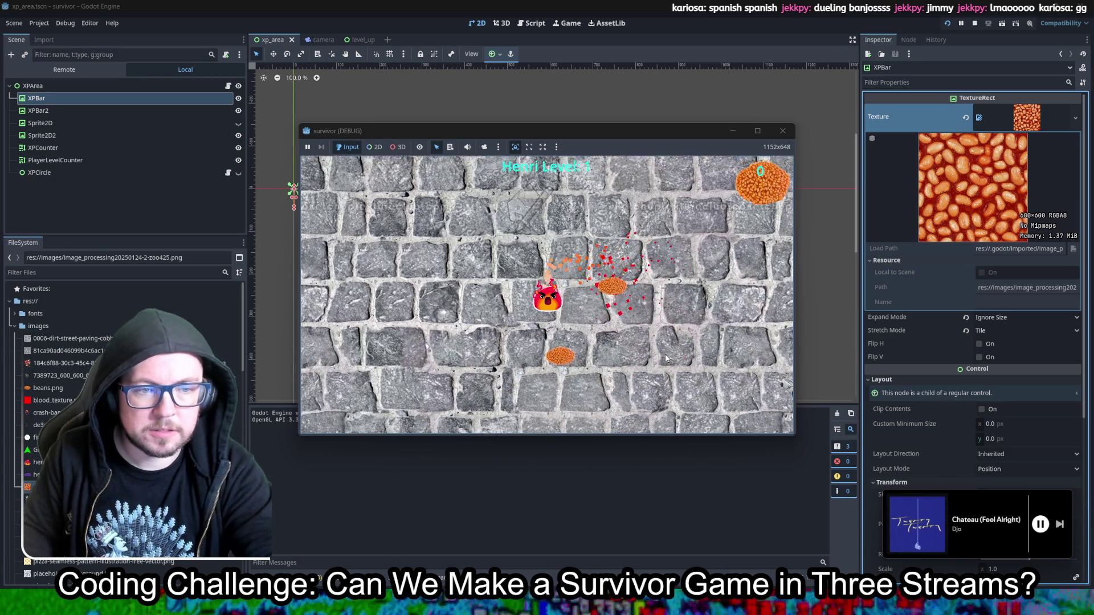
{"action": "key", "text": "Up"}
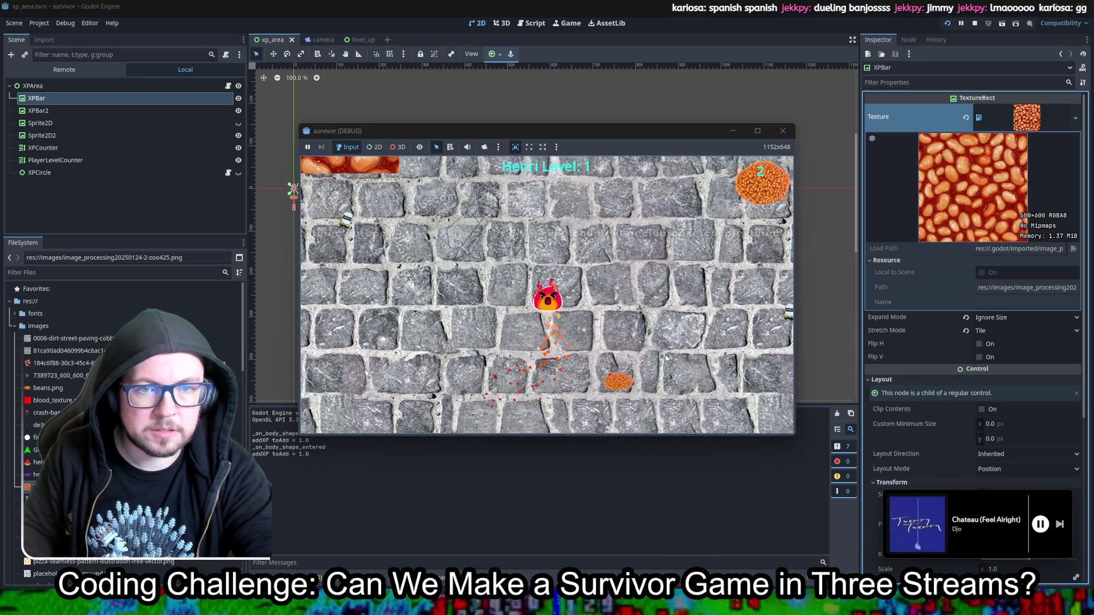
{"action": "key", "text": "Down"}
{"action": "key", "text": "Up"}
{"action": "key", "text": "Down"}
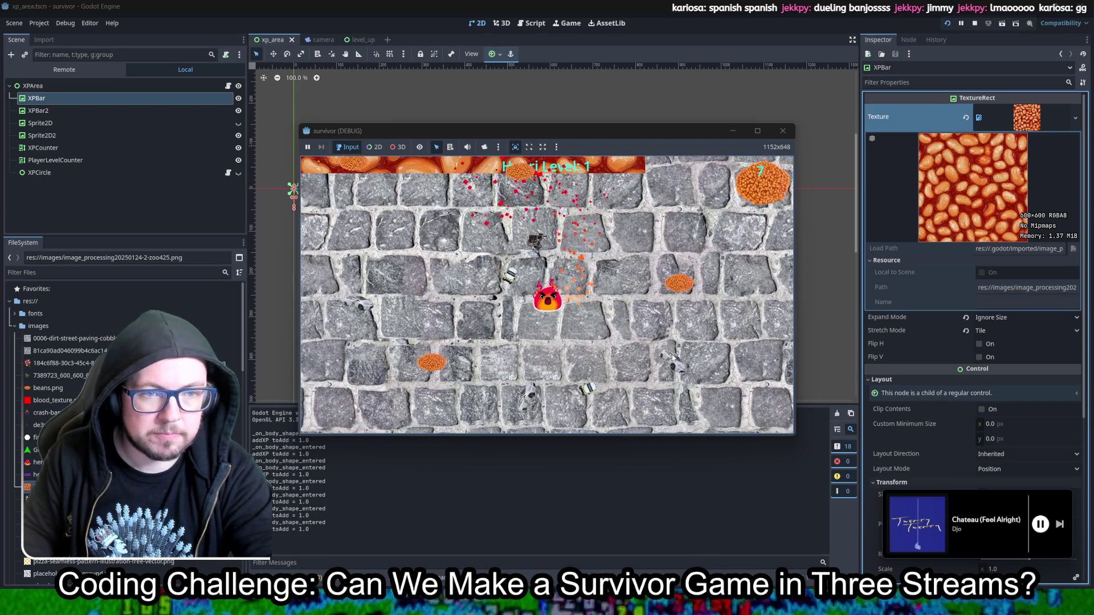
{"action": "key", "text": "Left"}
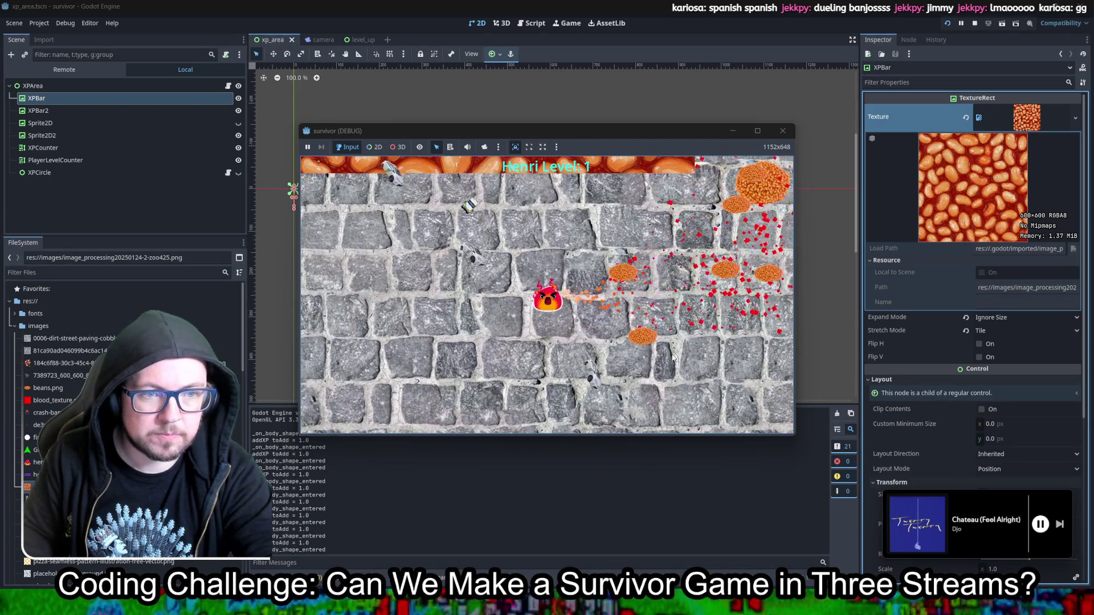
{"action": "key", "text": "Left"}
{"action": "key", "text": "Up"}
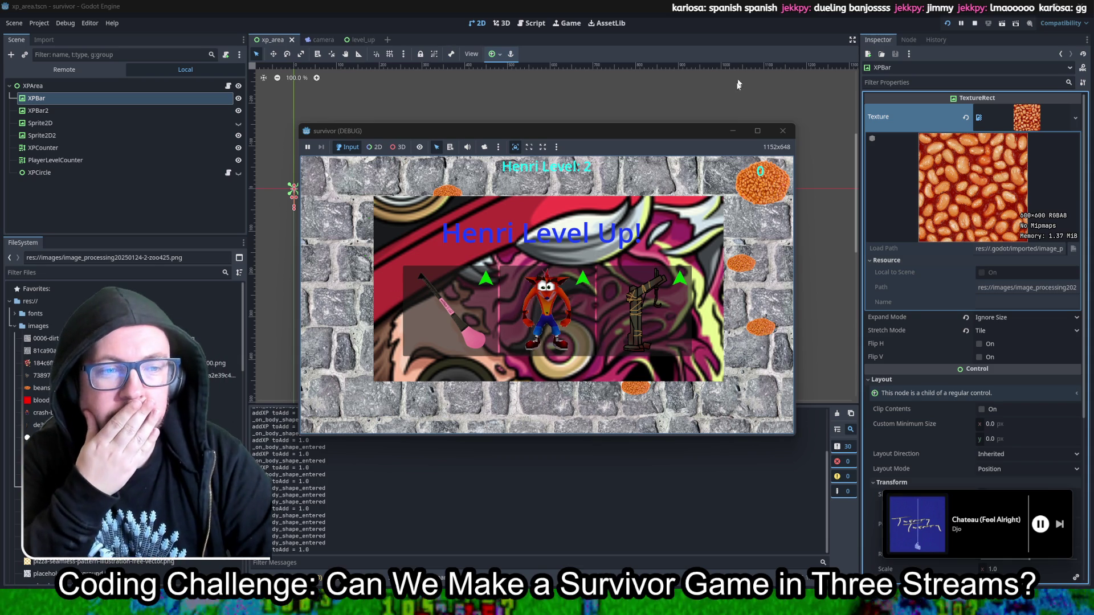
{"action": "left_click", "coordinate": [790, 134]}
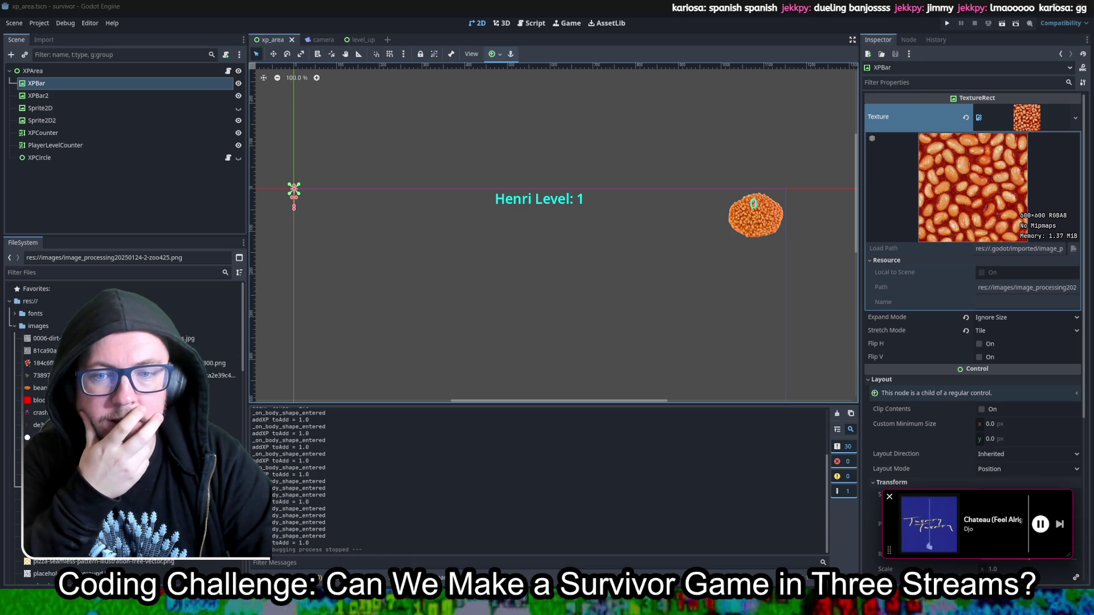
Step: Open character_select.gd, then character_select.tscn in the 2D editor
{"action": "scroll", "coordinate": [123, 427], "scroll_direction": "down", "scroll_amount": 10}
{"action": "scroll", "coordinate": [122, 427], "scroll_direction": "down", "scroll_amount": 5}
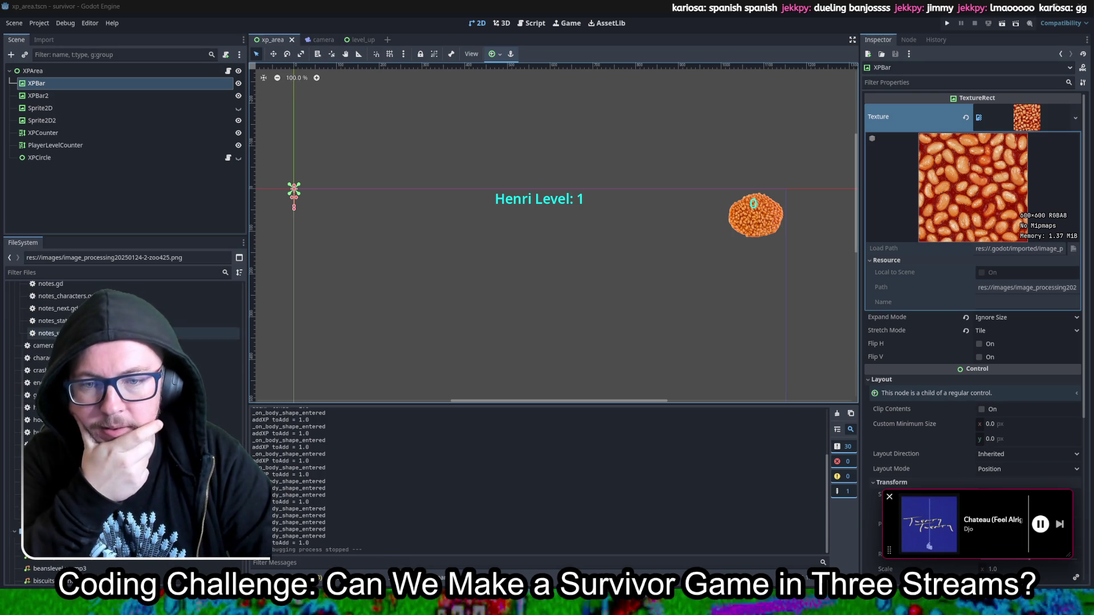
{"action": "double_click", "coordinate": [57, 358]}
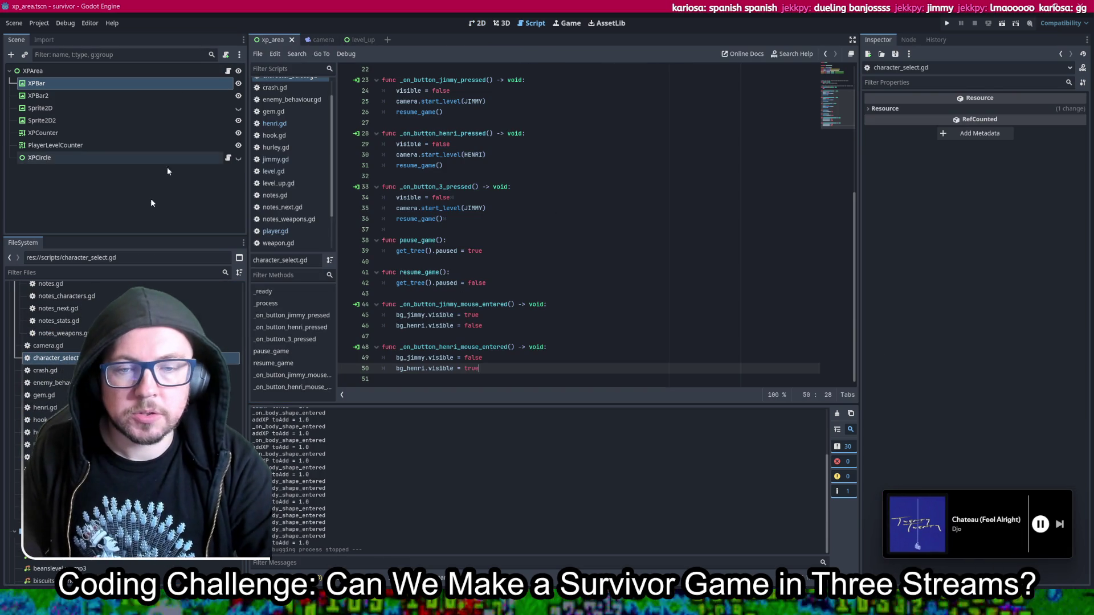
{"action": "scroll", "coordinate": [123, 427], "scroll_direction": "up", "scroll_amount": 8}
{"action": "scroll", "coordinate": [122, 427], "scroll_direction": "down", "scroll_amount": 4}
{"action": "scroll", "coordinate": [123, 427], "scroll_direction": "up", "scroll_amount": 4}
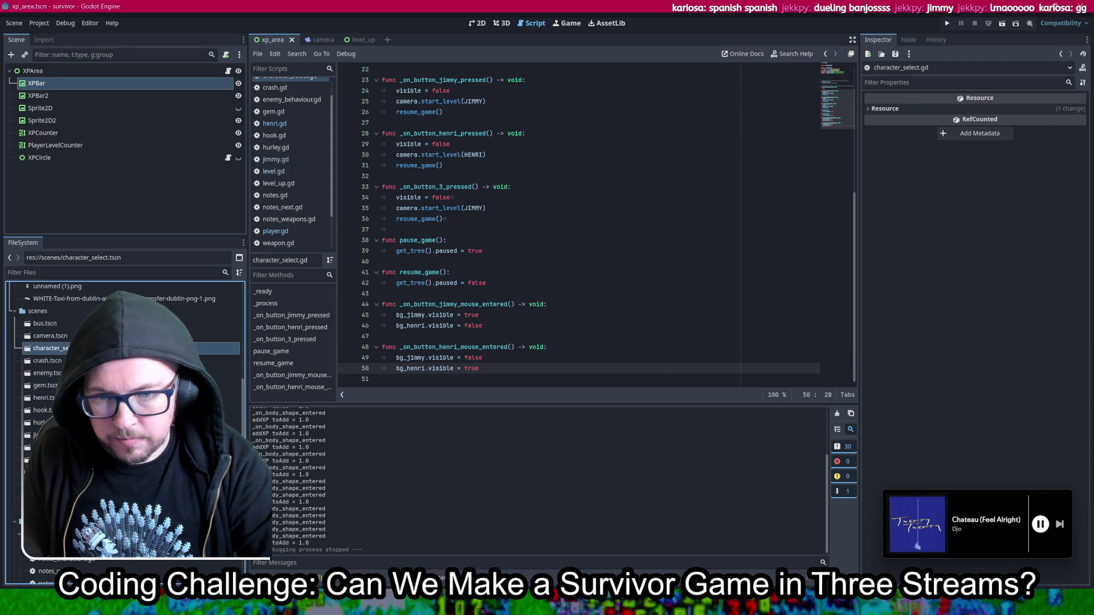
{"action": "double_click", "coordinate": [56, 348]}
{"action": "left_click", "coordinate": [475, 24]}
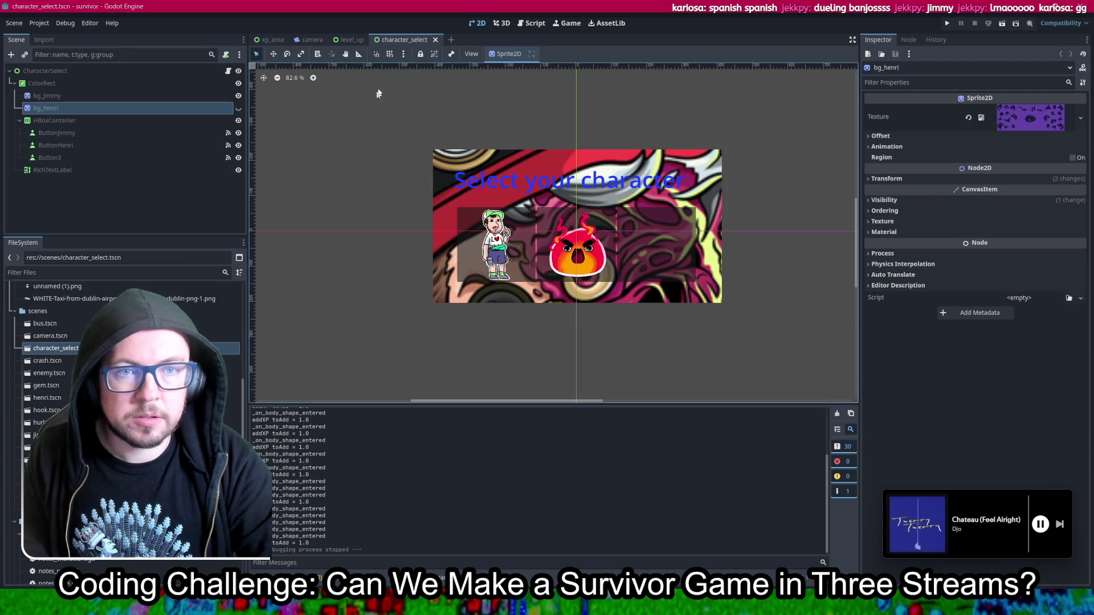
Step: In level_up, show LevelUp and paste bg_henri under it, above HBoxContainer
{"action": "left_click", "coordinate": [337, 42]}
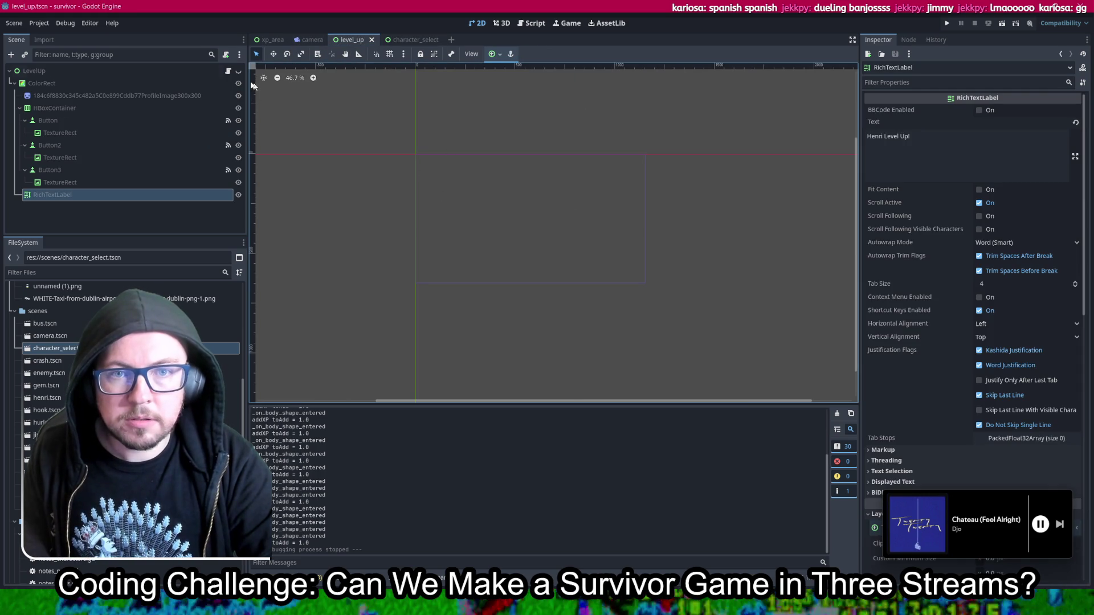
{"action": "left_click", "coordinate": [239, 71]}
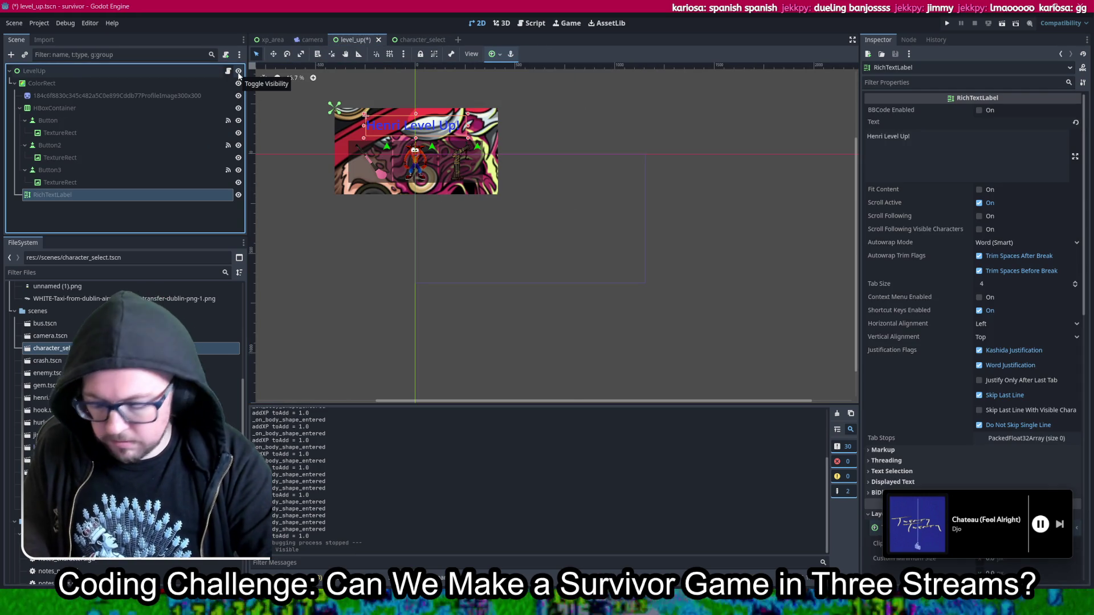
{"action": "key", "text": "ctrl+v"}
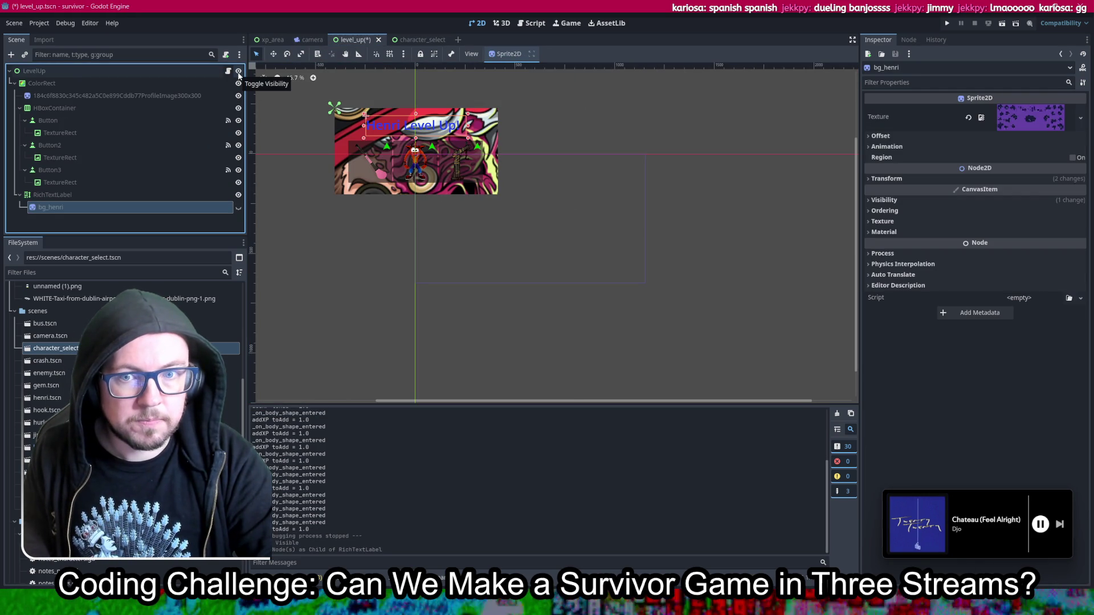
{"action": "key", "text": "ctrl+z"}
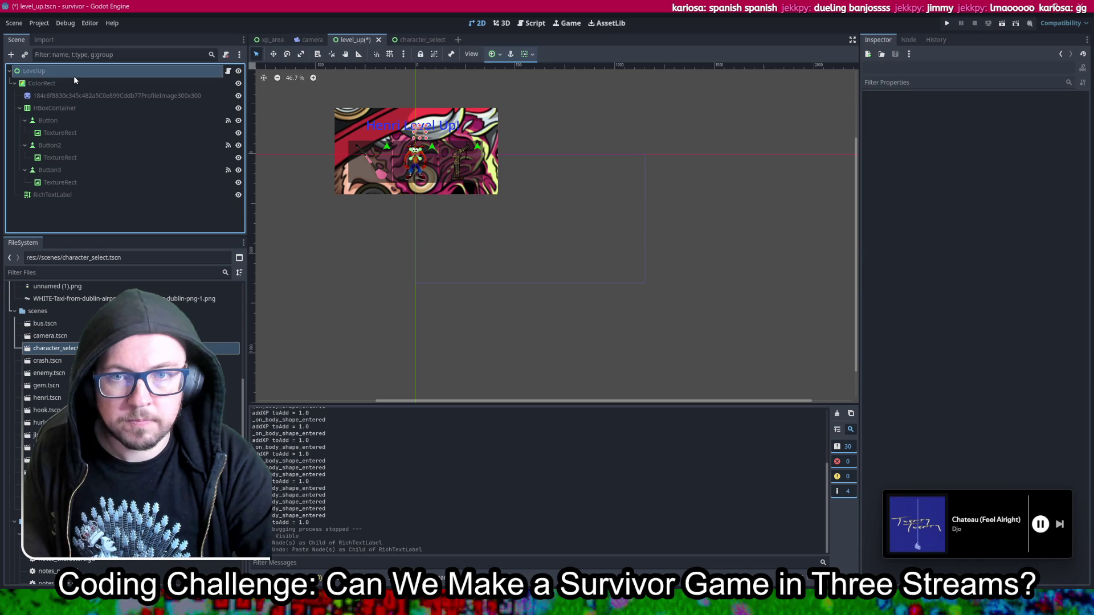
{"action": "key", "text": "ctrl+v"}
{"action": "mouse_move", "coordinate": [57, 207]}
{"action": "left_mouse_down"}
{"action": "mouse_move", "coordinate": [80, 100]}
{"action": "mouse_move", "coordinate": [63, 212]}
{"action": "mouse_move", "coordinate": [46, 214]}
{"action": "left_mouse_up"}
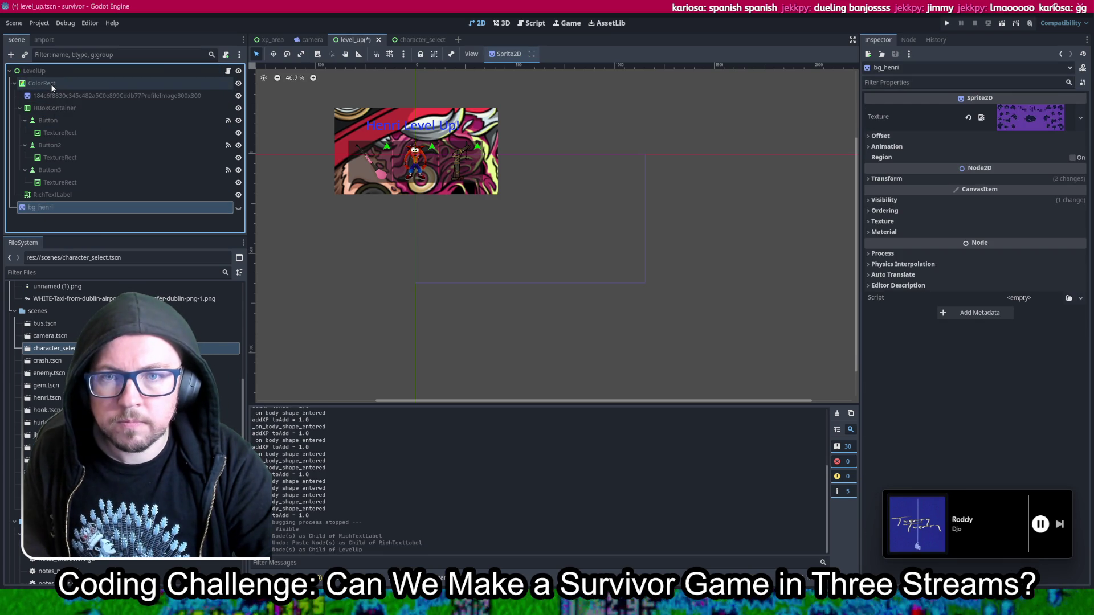
{"action": "left_click_drag", "start_coordinate": [69, 210], "coordinate": [91, 99]}
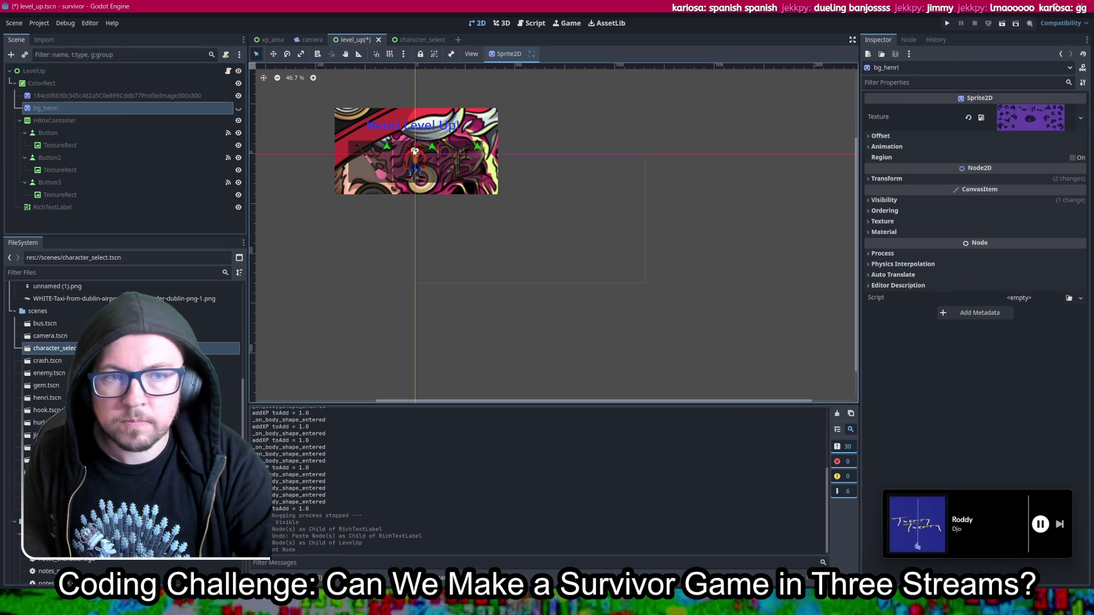
Step: Make bg_henri visible, move it over the panel at (475, 213), and save
{"action": "scroll", "coordinate": [388, 136], "scroll_direction": "up", "scroll_amount": 5}
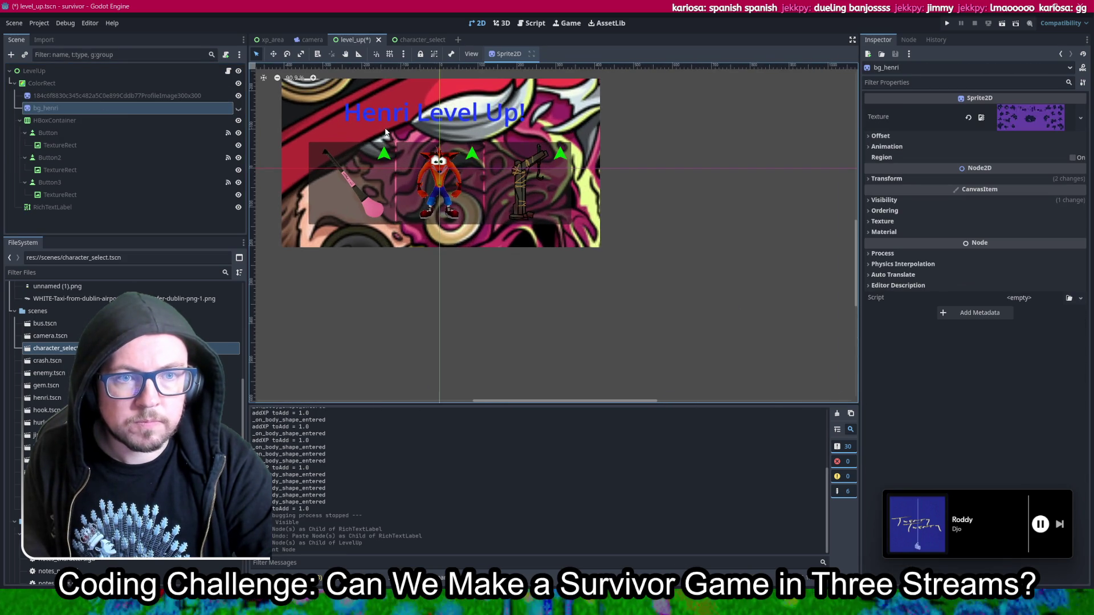
{"action": "left_click_drag", "start_coordinate": [385, 132], "coordinate": [443, 189]}
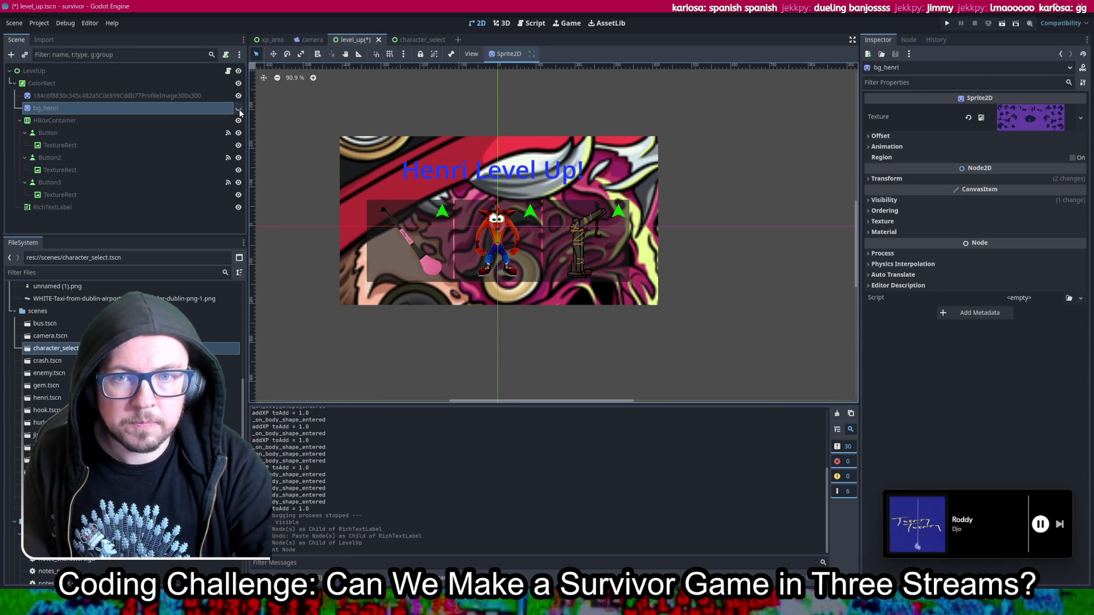
{"action": "left_click", "coordinate": [239, 108]}
{"action": "left_click_drag", "start_coordinate": [631, 287], "coordinate": [505, 251]}
{"action": "left_click", "coordinate": [632, 340]}
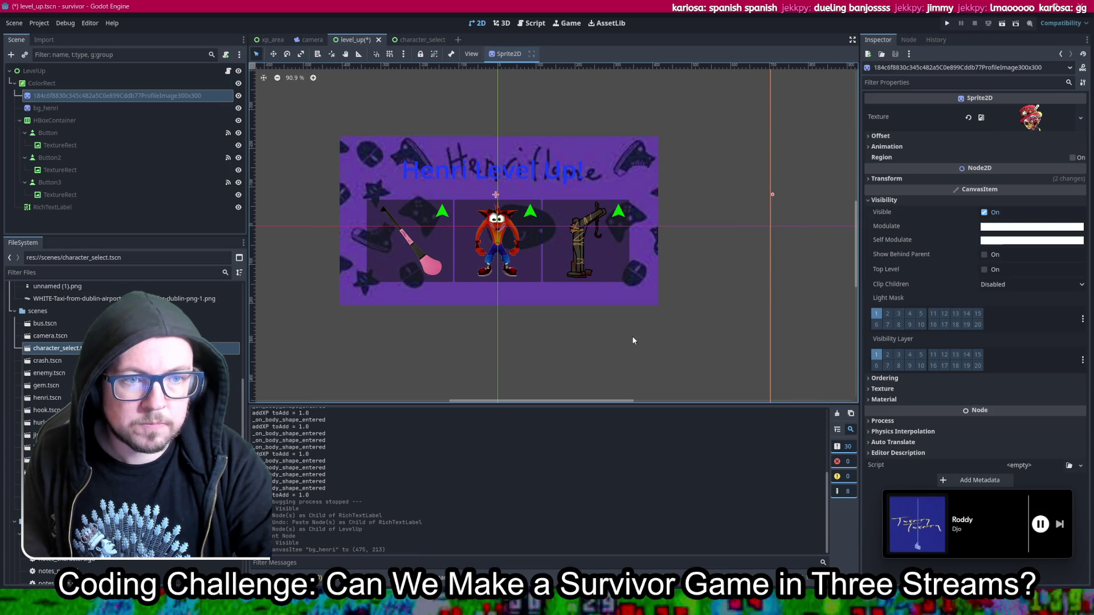
{"action": "key", "text": "ctrl+s"}
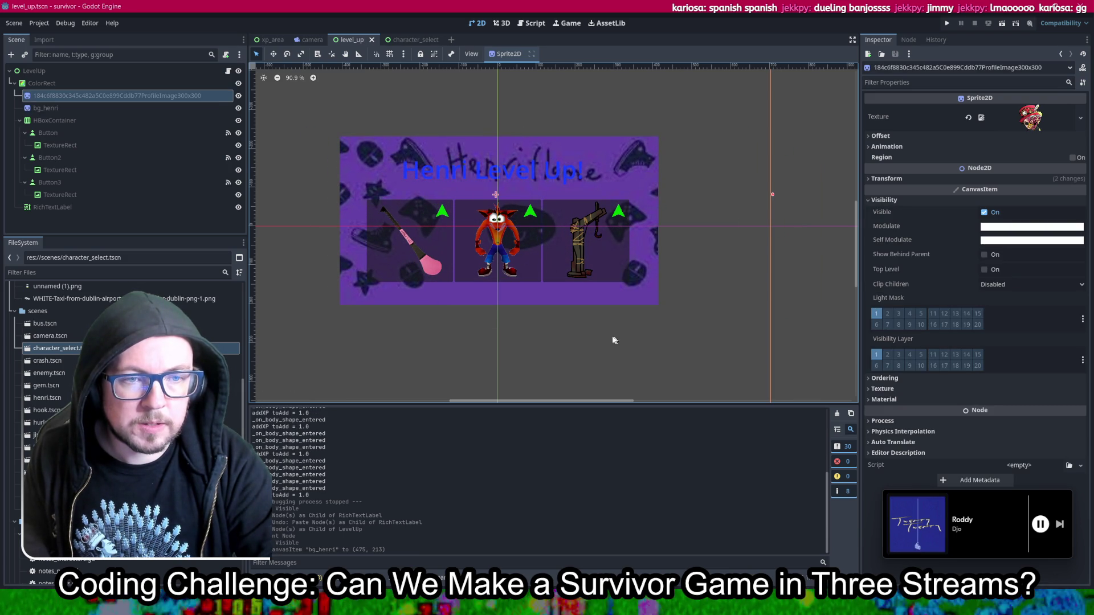
{"action": "left_click", "coordinate": [66, 130]}
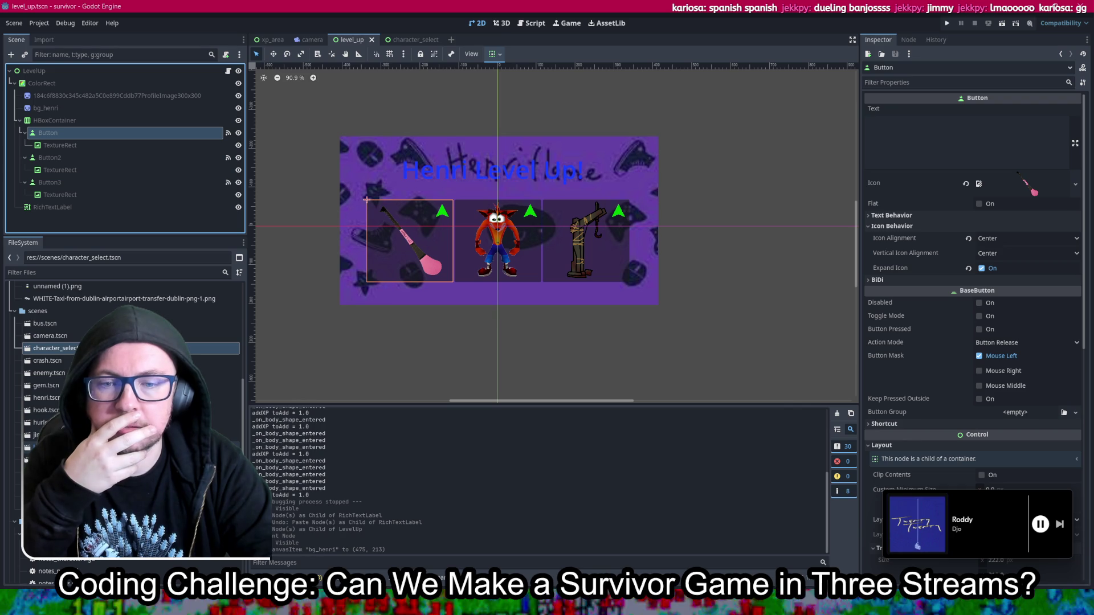
Step: Assign beans.png as the Icon of Button, Button2 and Button3, then save the level_up scene
{"action": "scroll", "coordinate": [125, 410], "scroll_direction": "down", "scroll_amount": 10}
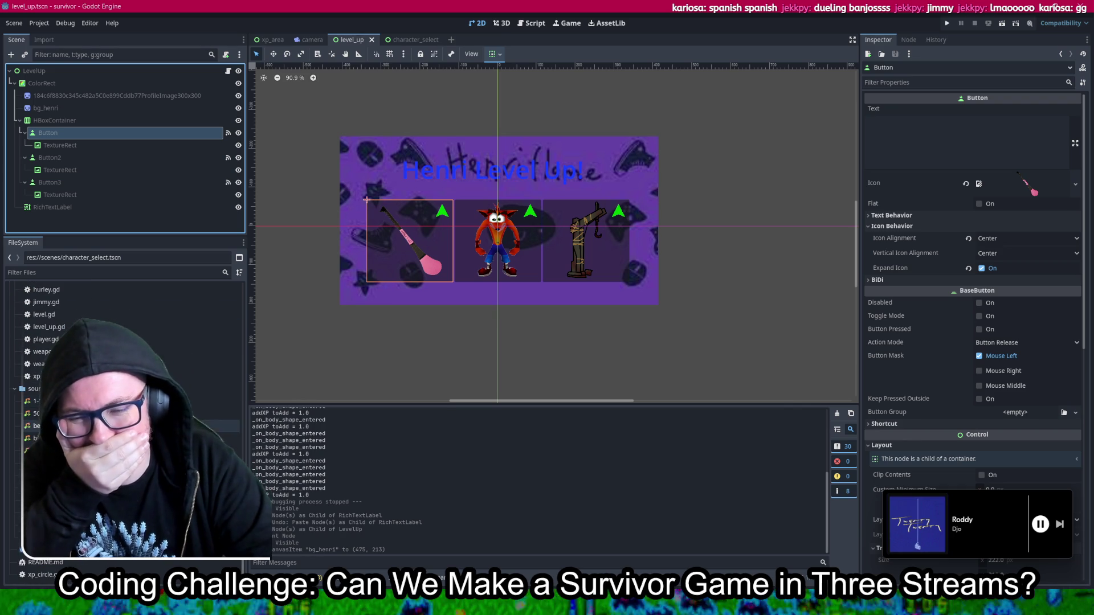
{"action": "scroll", "coordinate": [126, 410], "scroll_direction": "up", "scroll_amount": 6}
{"action": "scroll", "coordinate": [126, 410], "scroll_direction": "up", "scroll_amount": 8}
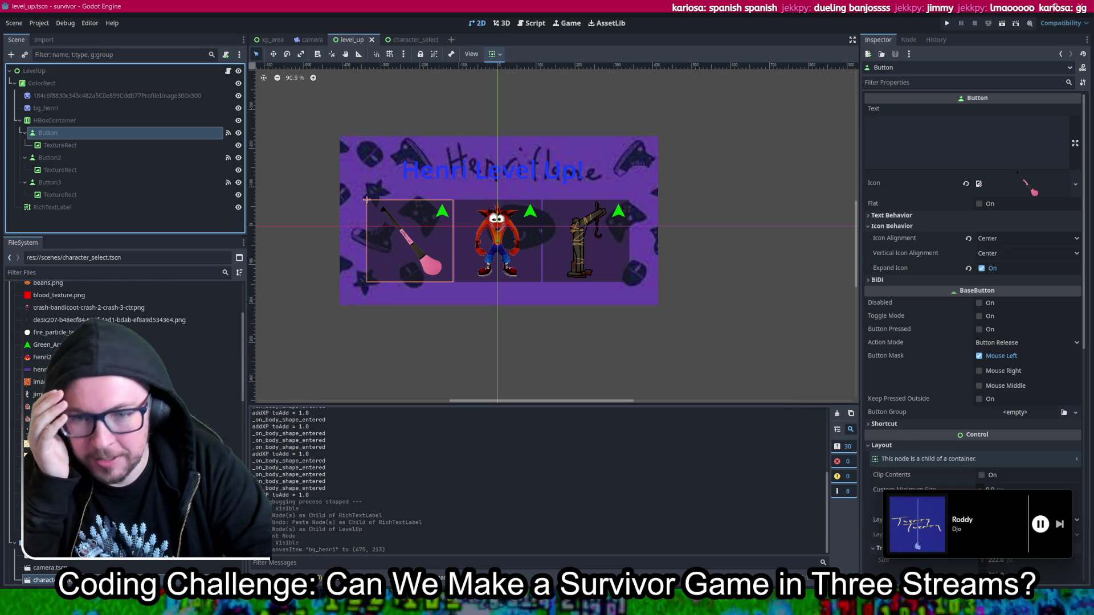
{"action": "scroll", "coordinate": [126, 410], "scroll_direction": "up", "scroll_amount": 3}
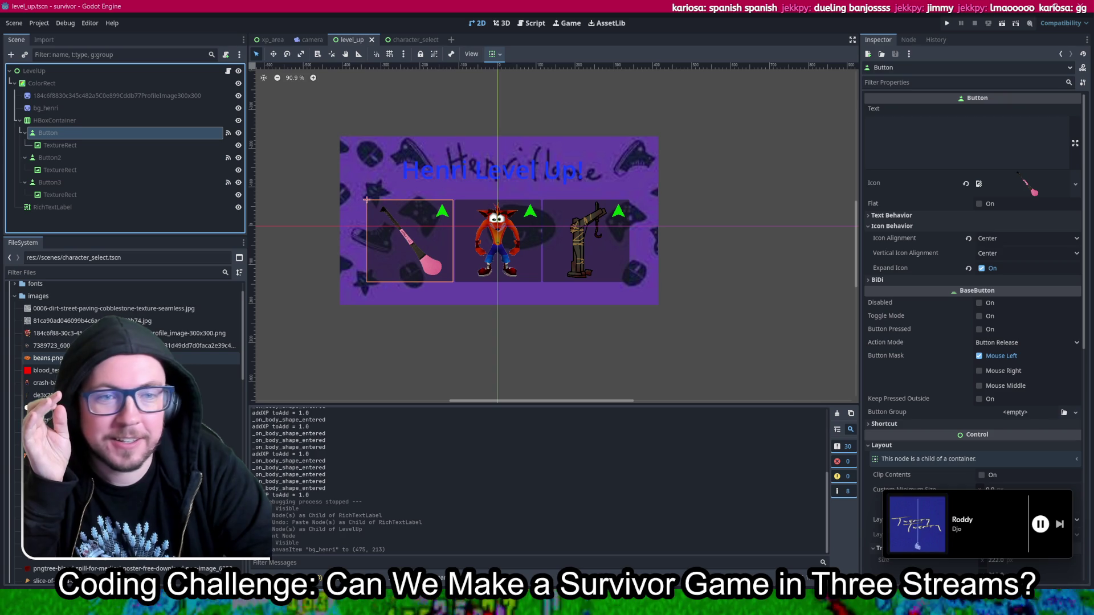
{"action": "mouse_move", "coordinate": [61, 363]}
{"action": "left_mouse_down"}
{"action": "mouse_move", "coordinate": [1054, 225]}
{"action": "mouse_move", "coordinate": [1034, 187]}
{"action": "left_mouse_up"}
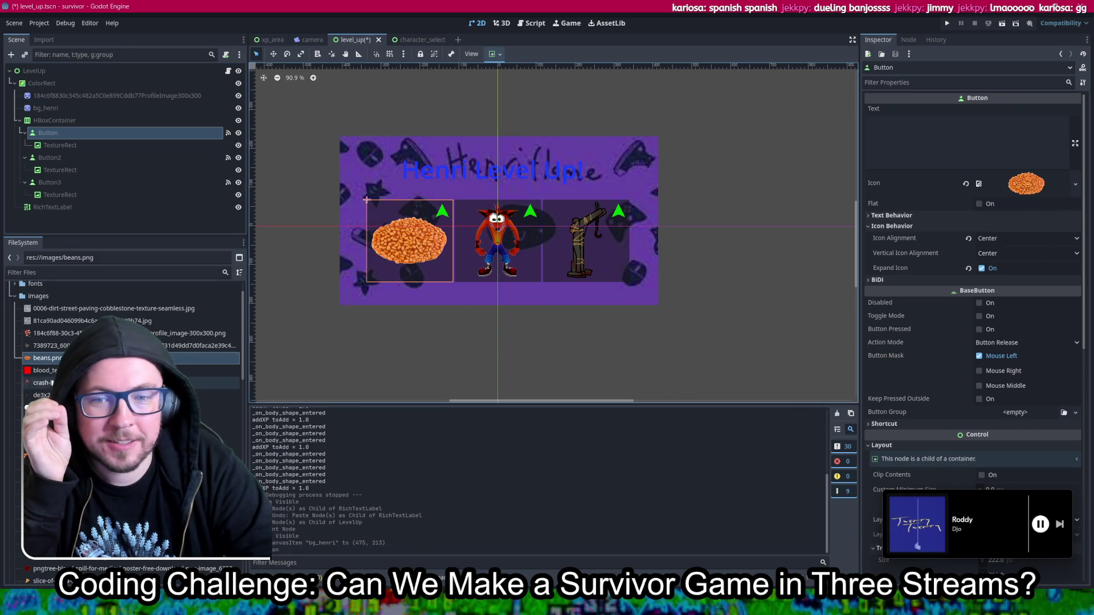
{"action": "left_click", "coordinate": [471, 237]}
{"action": "mouse_move", "coordinate": [45, 358]}
{"action": "left_mouse_down"}
{"action": "mouse_move", "coordinate": [798, 328]}
{"action": "mouse_move", "coordinate": [1026, 184]}
{"action": "left_mouse_up"}
{"action": "left_click", "coordinate": [619, 247]}
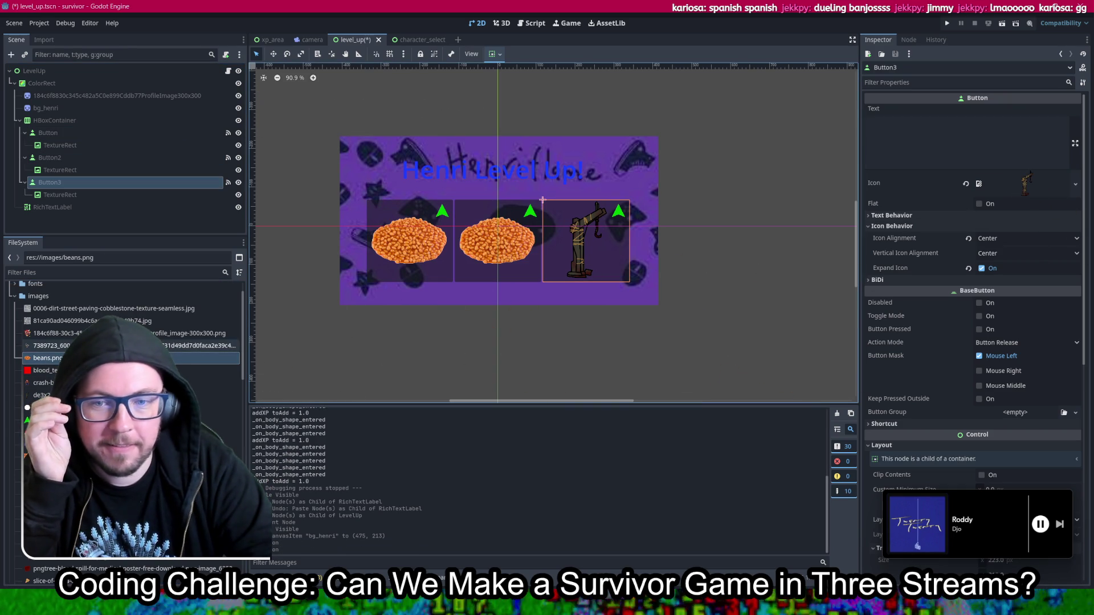
{"action": "mouse_move", "coordinate": [28, 361]}
{"action": "left_mouse_down"}
{"action": "mouse_move", "coordinate": [496, 291]}
{"action": "mouse_move", "coordinate": [564, 228]}
{"action": "mouse_move", "coordinate": [597, 249]}
{"action": "mouse_move", "coordinate": [1025, 196]}
{"action": "left_mouse_up"}
{"action": "key", "text": "ctrl+s"}
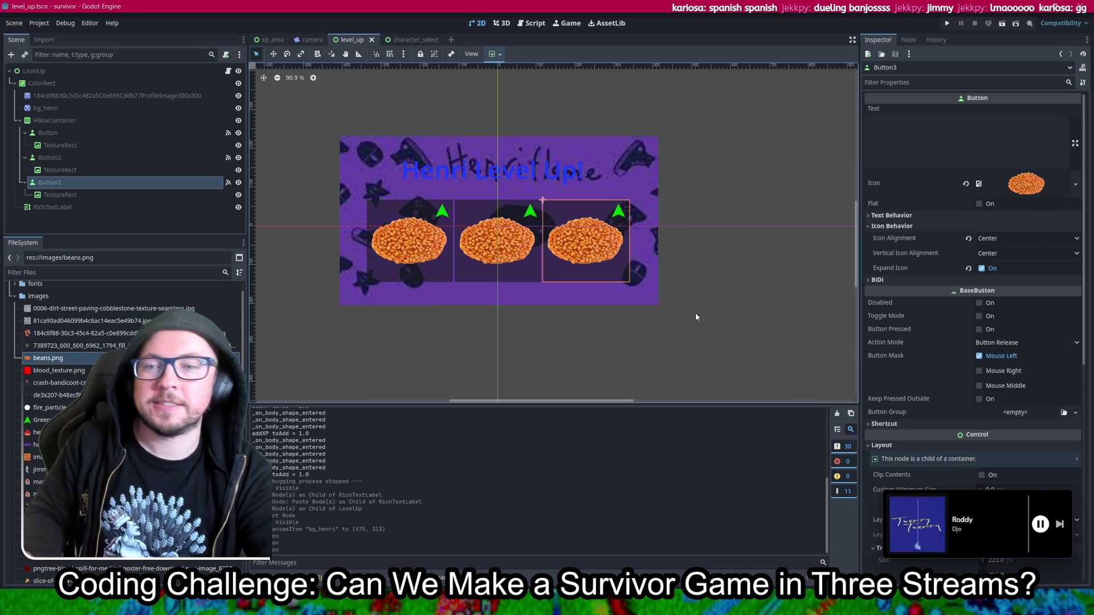
{"action": "left_click", "coordinate": [631, 358]}
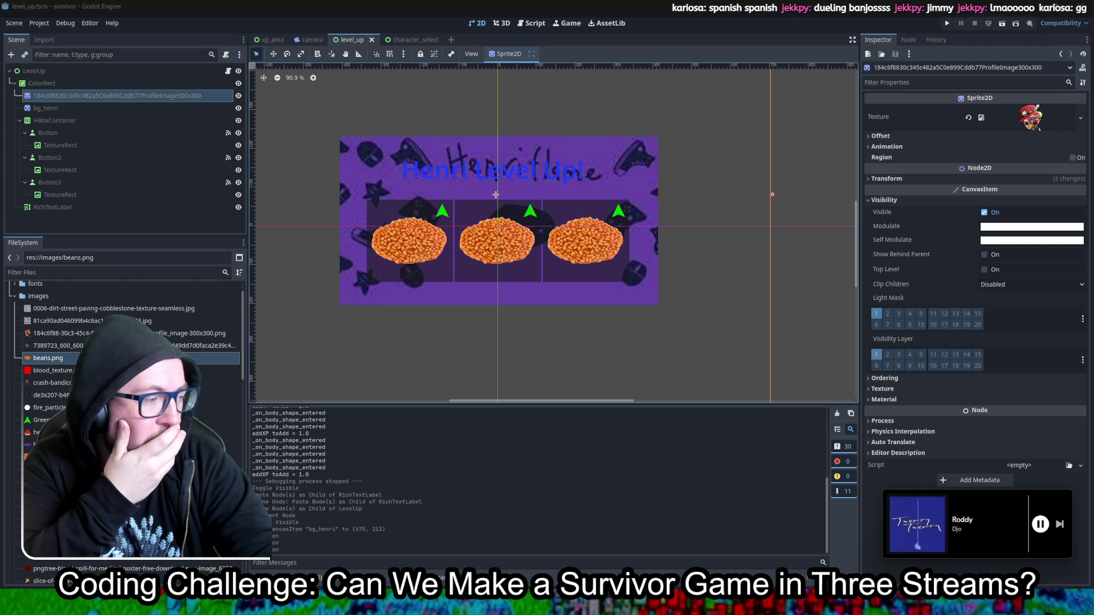
{"action": "left_click", "coordinate": [1040, 523]}
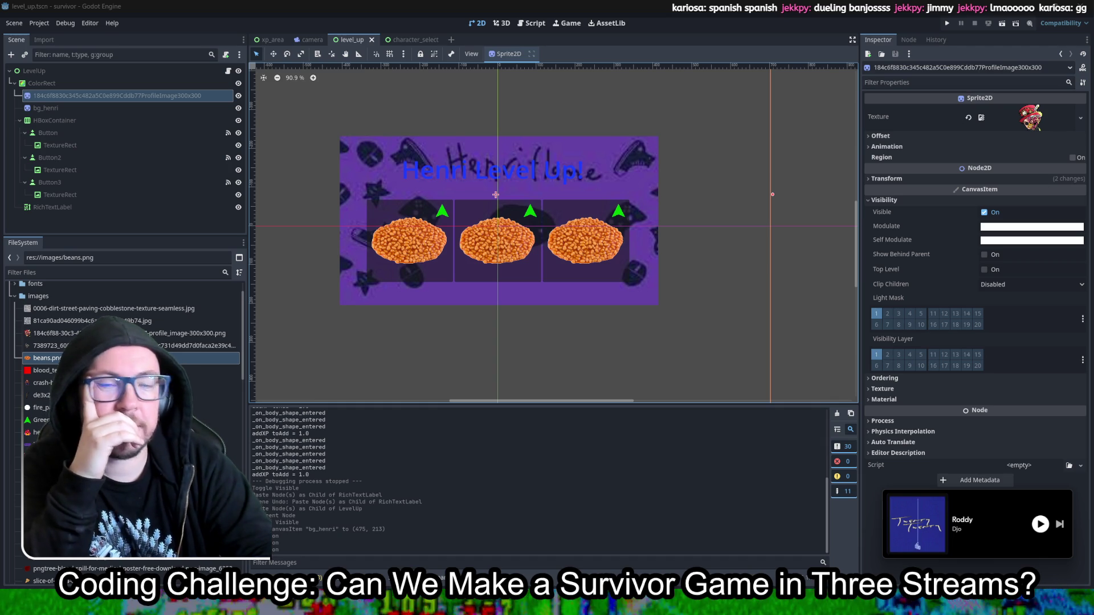
{"action": "key", "text": "XF86AudioLowerVolume"}
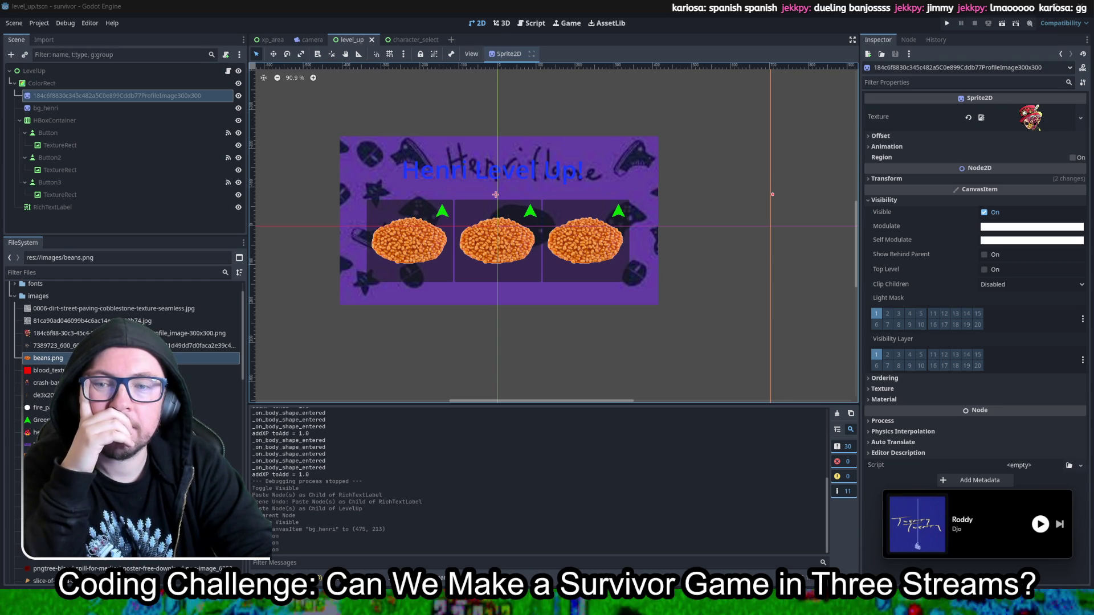
{"action": "key", "text": "XF86AudioRaiseVolume"}
{"action": "key", "text": "XF86AudioRaiseVolume"}
{"action": "key", "text": "XF86AudioRaiseVolume"}
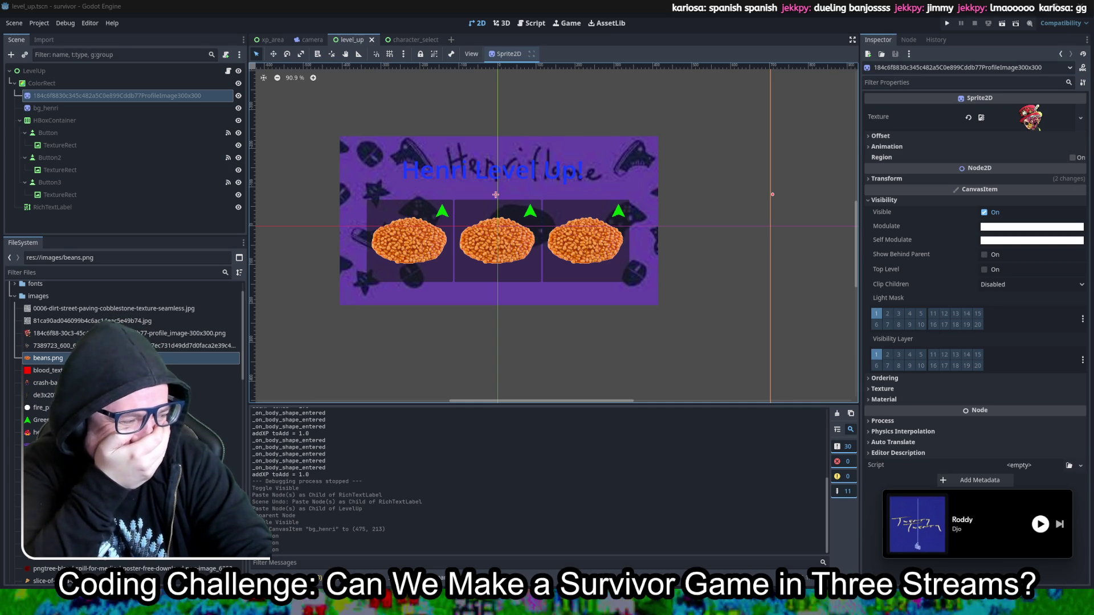
{"action": "scroll", "coordinate": [122, 399], "scroll_direction": "up", "scroll_amount": 2}
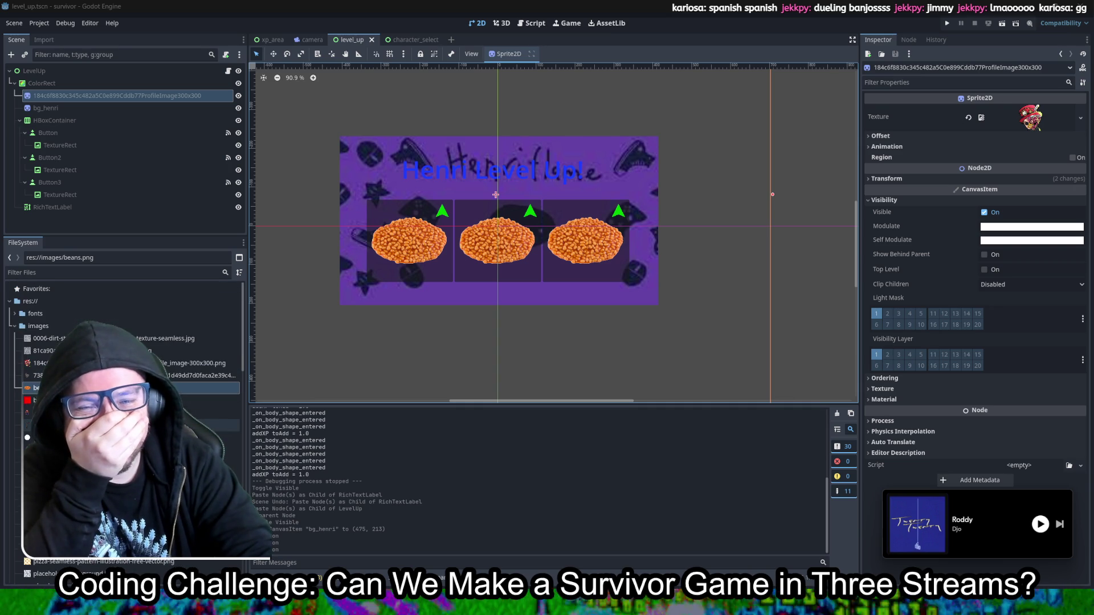
Step: Collapse the images folder and bring up the weapon_fiery_fart.gd script with Ctrl+F3
{"action": "left_click", "coordinate": [17, 326]}
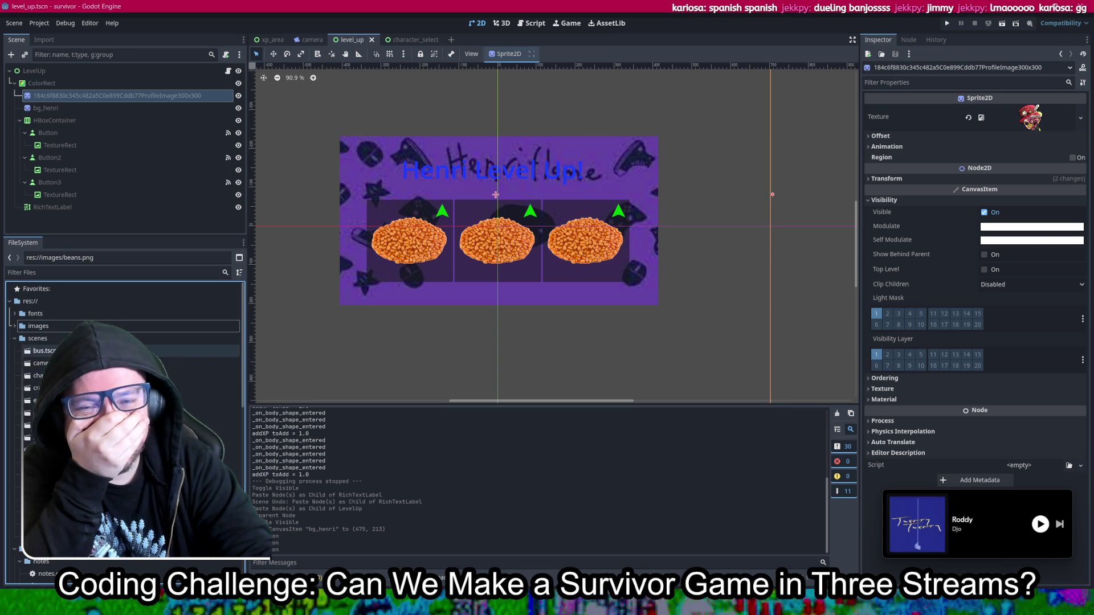
{"action": "scroll", "coordinate": [114, 350], "scroll_direction": "down", "scroll_amount": 5}
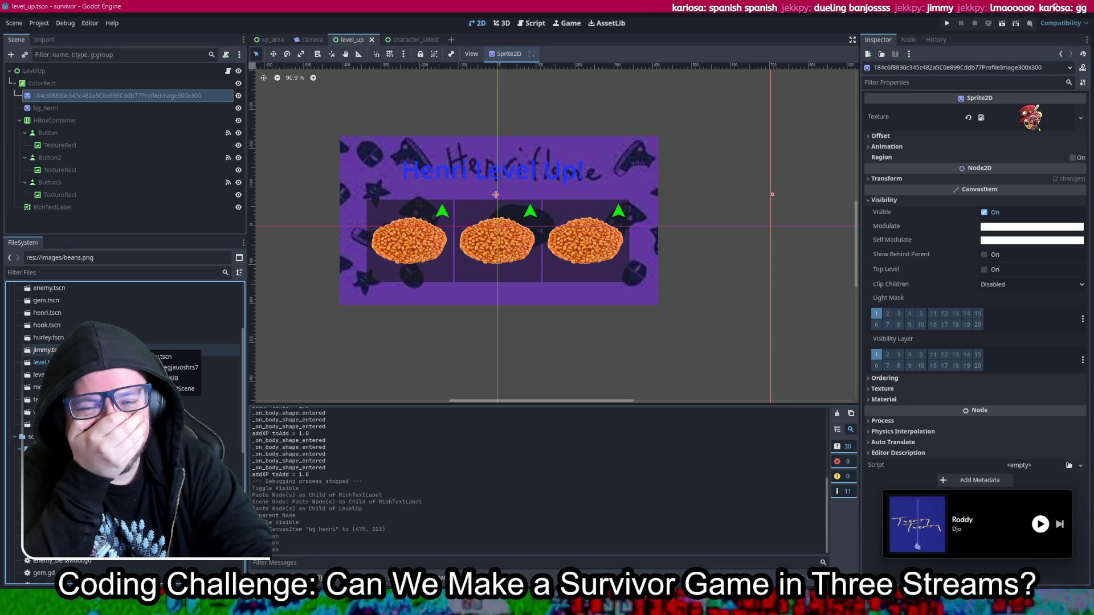
{"action": "scroll", "coordinate": [114, 342], "scroll_direction": "down", "scroll_amount": 10}
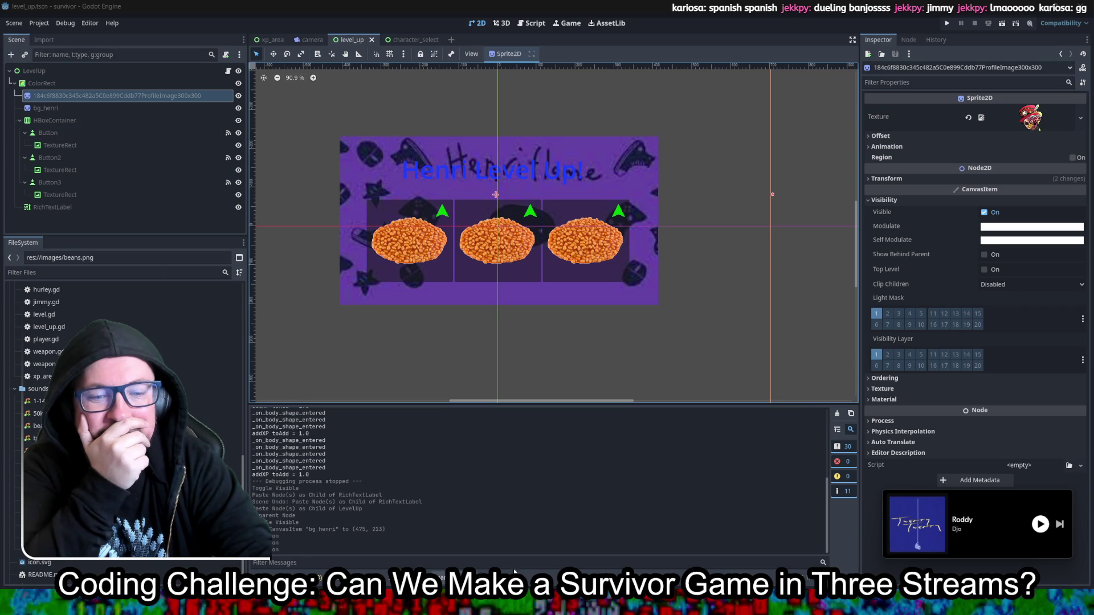
{"action": "mouse_move", "coordinate": [1013, 521]}
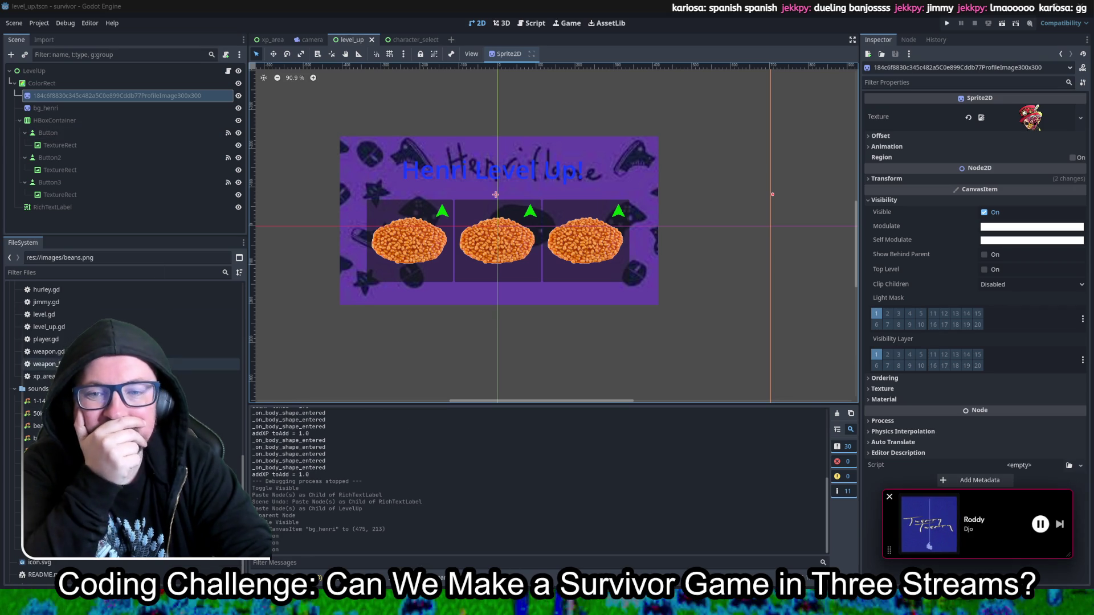
{"action": "scroll", "coordinate": [228, 438], "scroll_direction": "up", "scroll_amount": 3}
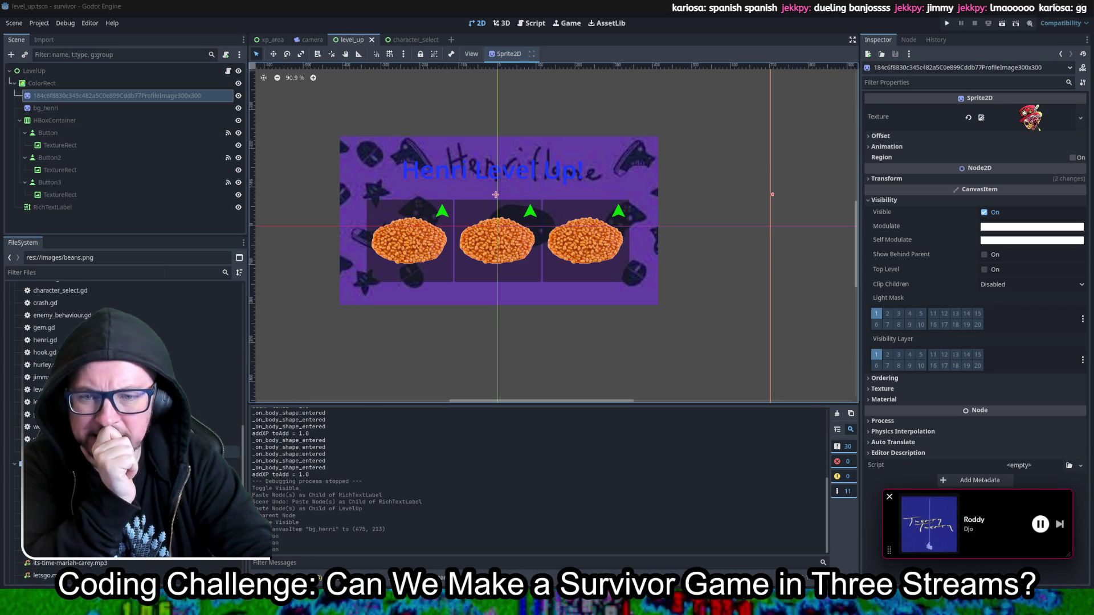
{"action": "key", "text": "ctrl+F3"}
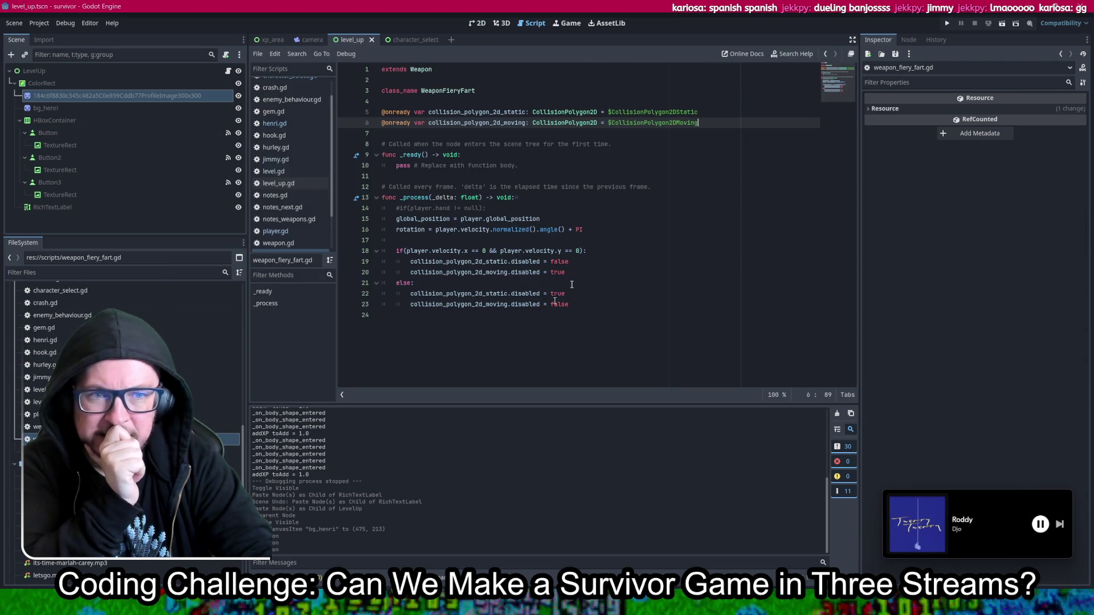
Step: Open the weapon_fiery_fart.tscn scene from the FileSystem dock
{"action": "scroll", "coordinate": [228, 399], "scroll_direction": "down", "scroll_amount": 3}
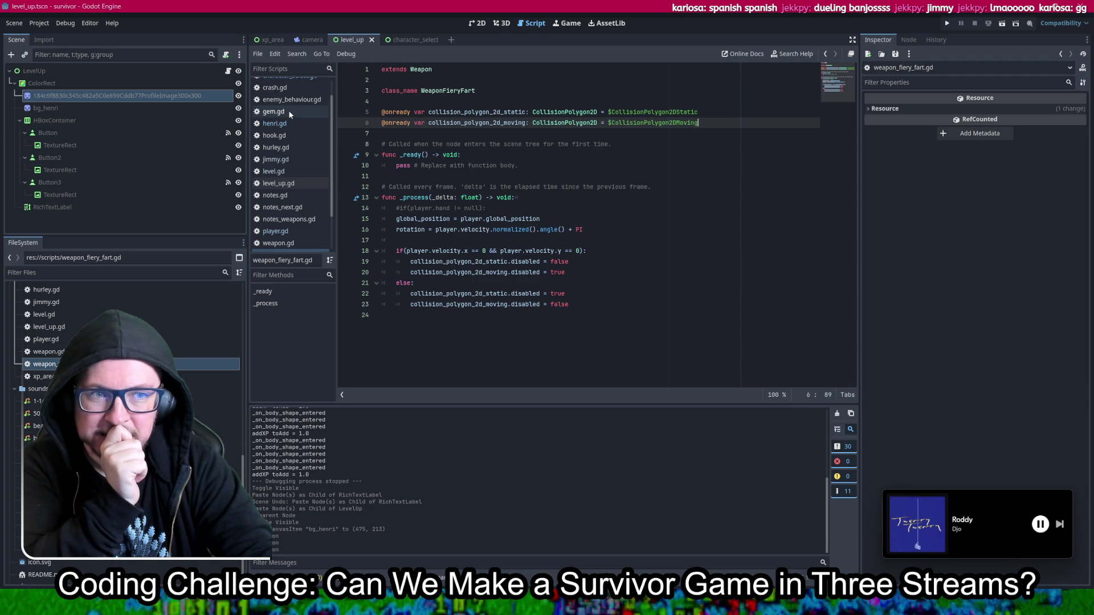
{"action": "scroll", "coordinate": [122, 422], "scroll_direction": "up", "scroll_amount": 5}
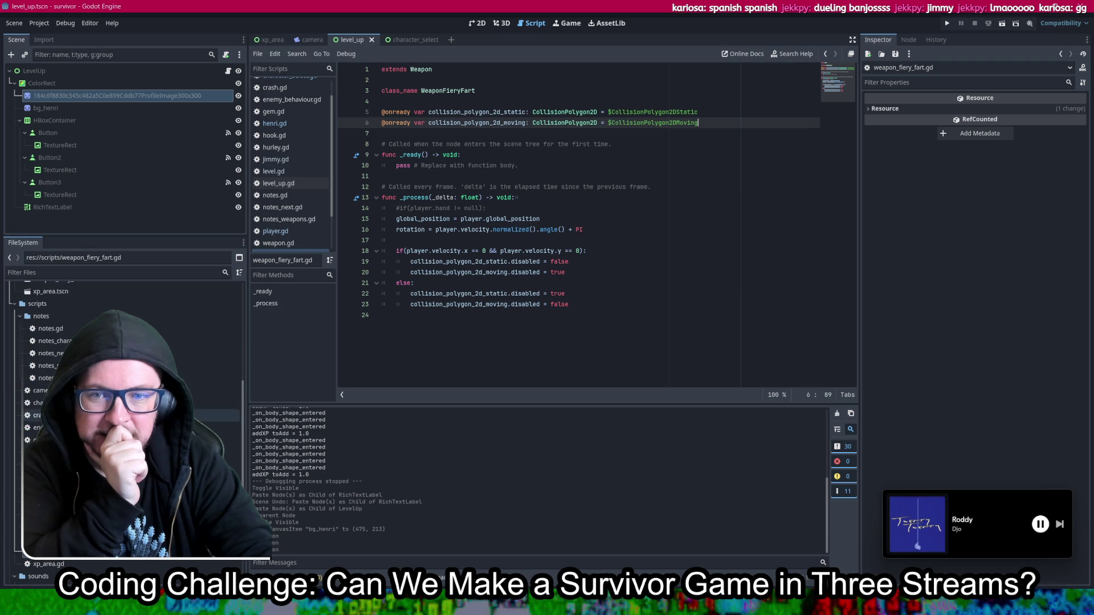
{"action": "left_click", "coordinate": [49, 353]}
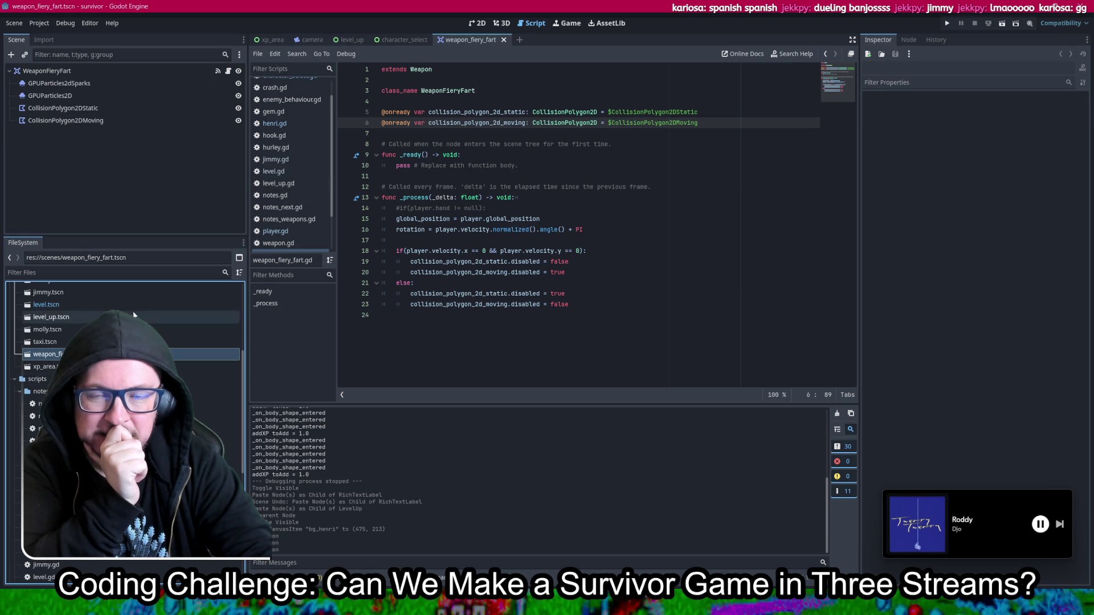
Step: Add an AudioStreamPlayer2D child node to the WeaponFieryFart root
{"action": "right_click", "coordinate": [58, 71]}
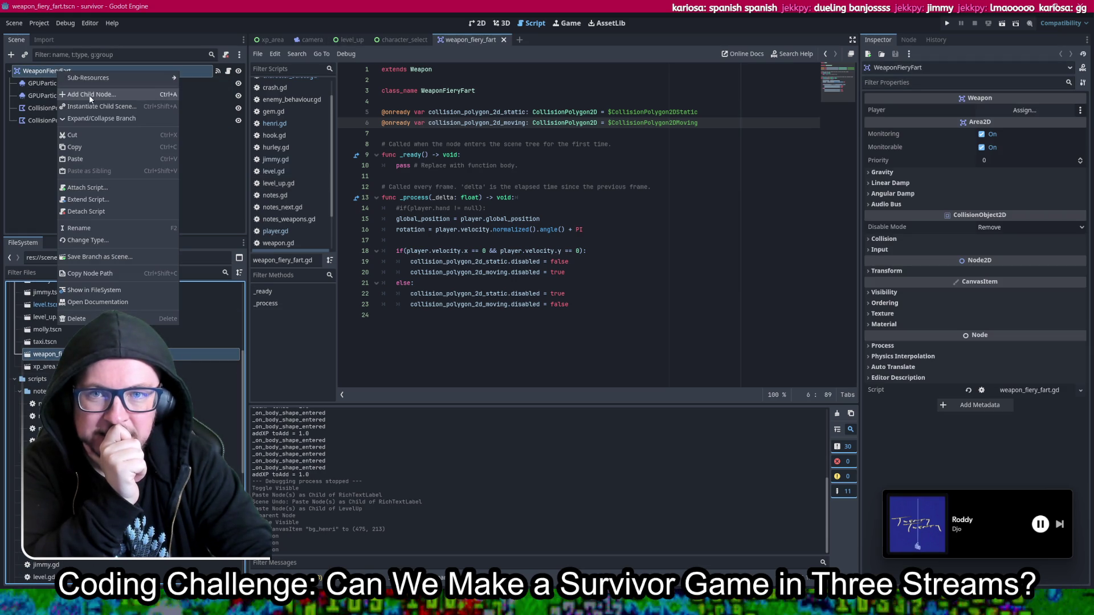
{"action": "left_click", "coordinate": [89, 95]}
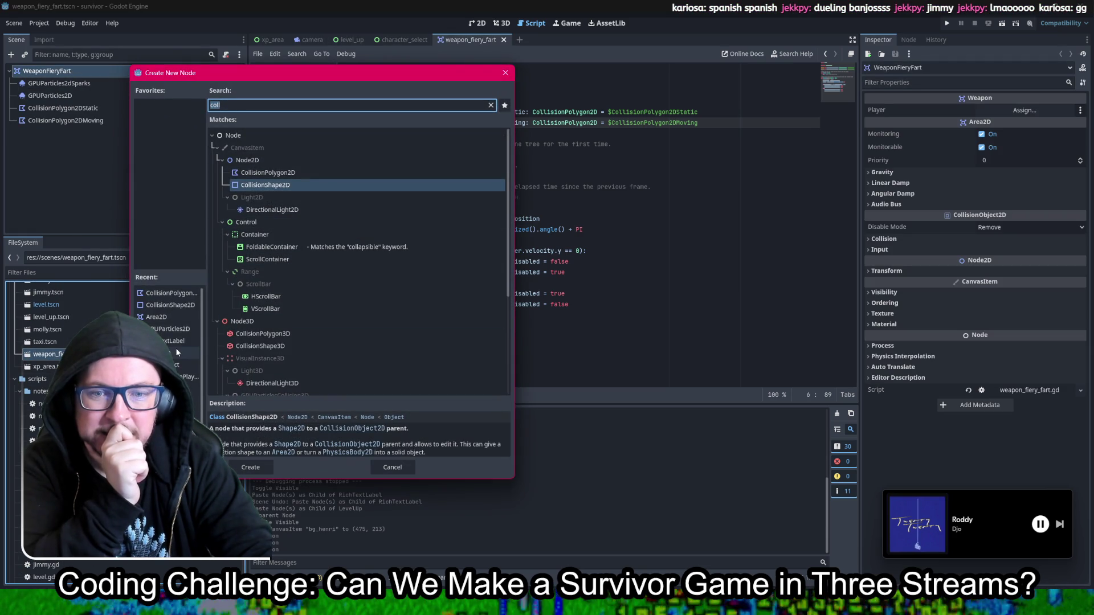
{"action": "type", "text": "aud"}
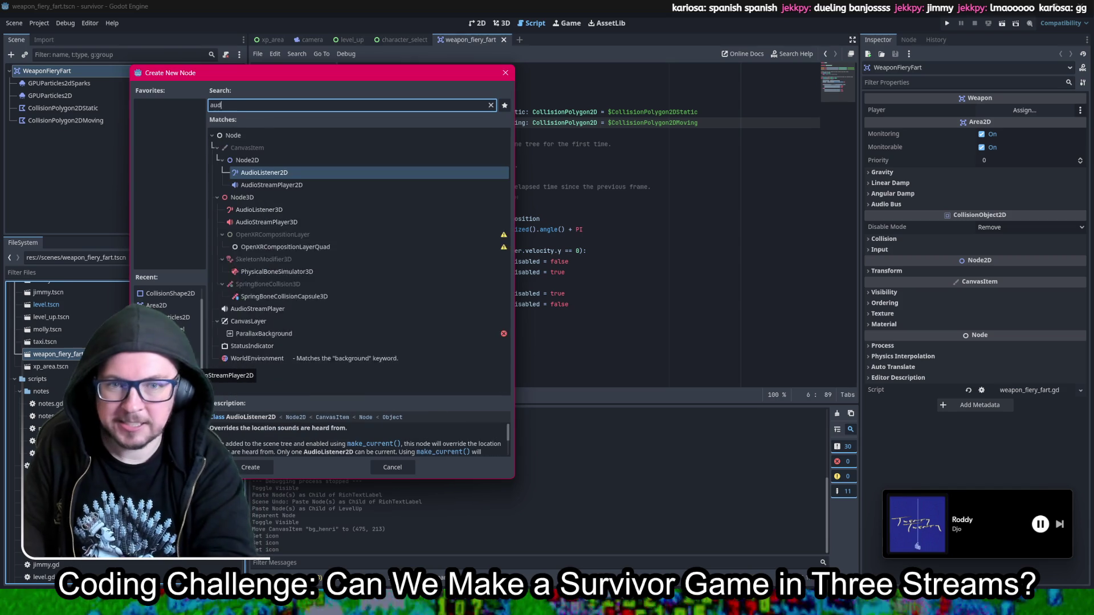
{"action": "double_click", "coordinate": [300, 183]}
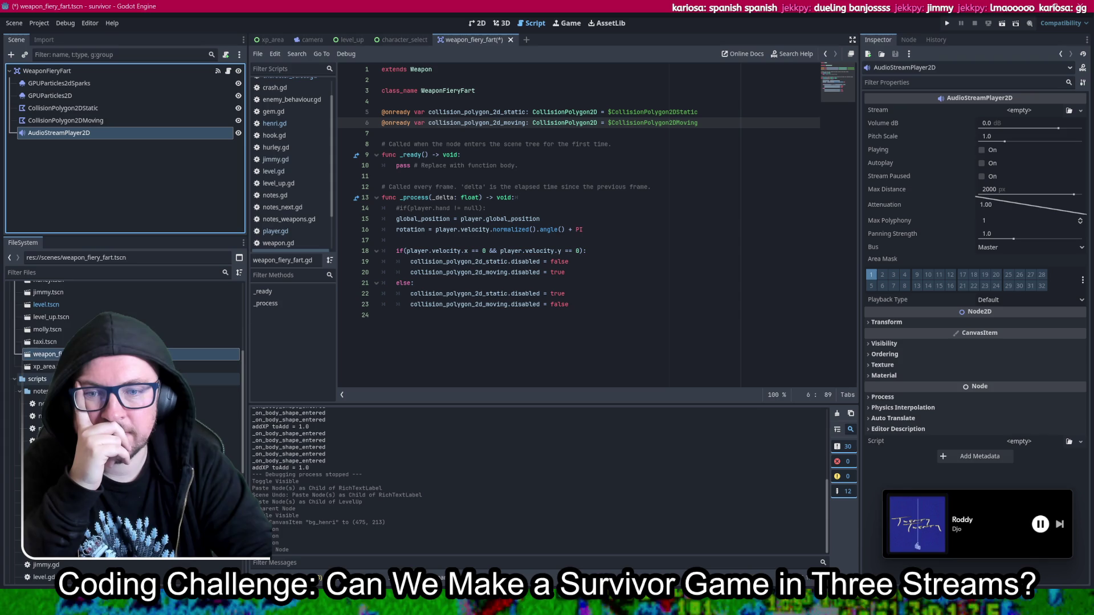
{"action": "scroll", "coordinate": [125, 342], "scroll_direction": "down", "scroll_amount": 1}
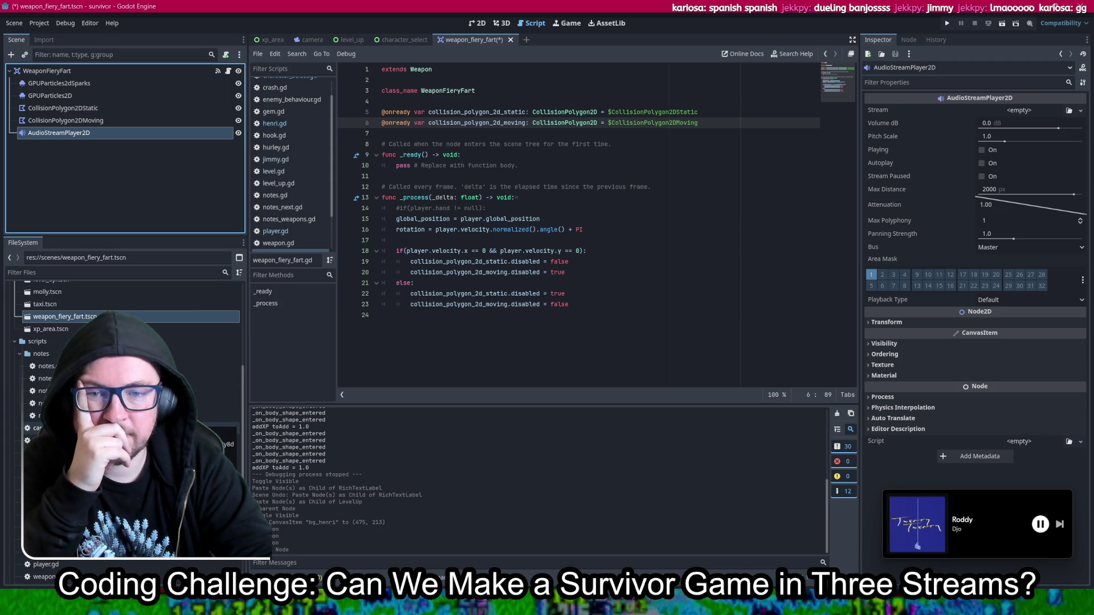
{"action": "scroll", "coordinate": [171, 390], "scroll_direction": "down", "scroll_amount": 4}
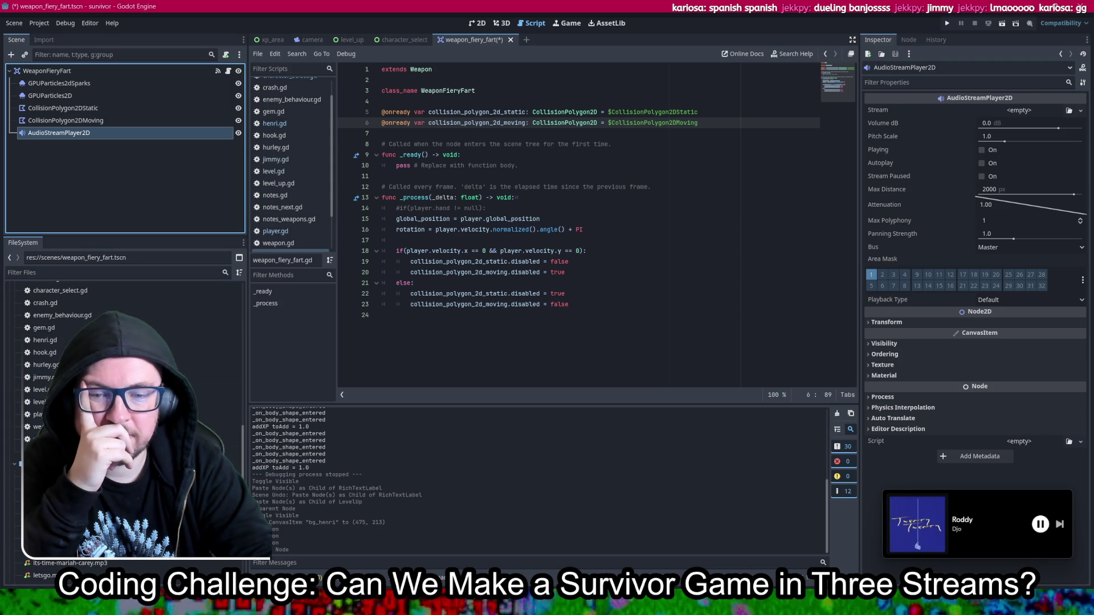
{"action": "left_click_drag", "start_coordinate": [69, 538], "coordinate": [629, 388]}
{"action": "left_click_drag", "start_coordinate": [1008, 111], "coordinate": [1009, 110]}
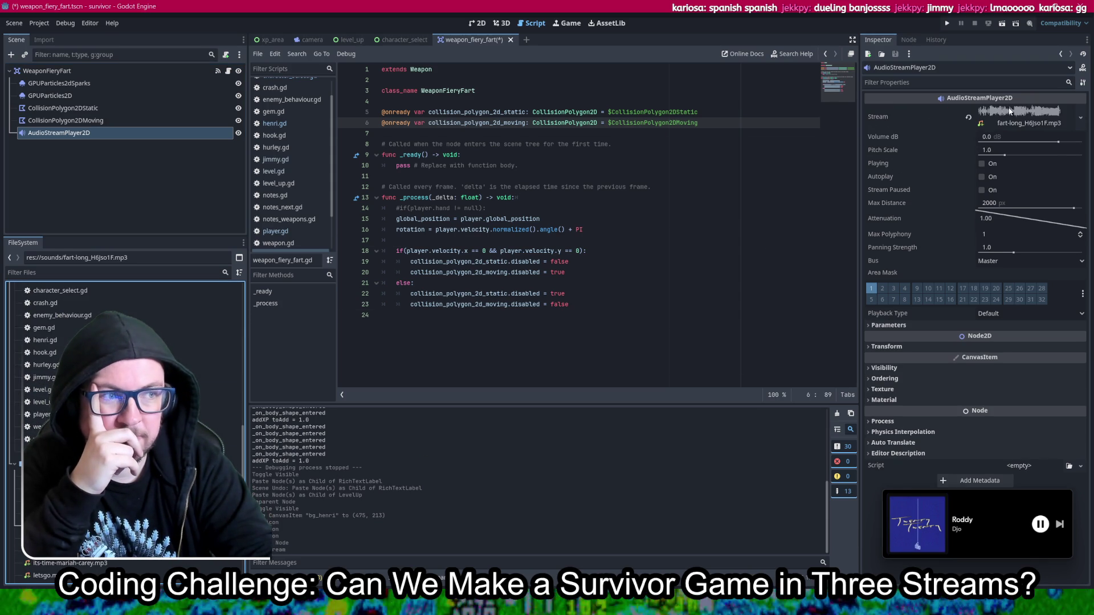
{"action": "mouse_move", "coordinate": [89, 139]}
{"action": "left_mouse_down"}
{"action": "mouse_move", "coordinate": [89, 130]}
{"action": "mouse_move", "coordinate": [547, 134]}
{"action": "mouse_move", "coordinate": [462, 137]}
{"action": "left_mouse_up"}
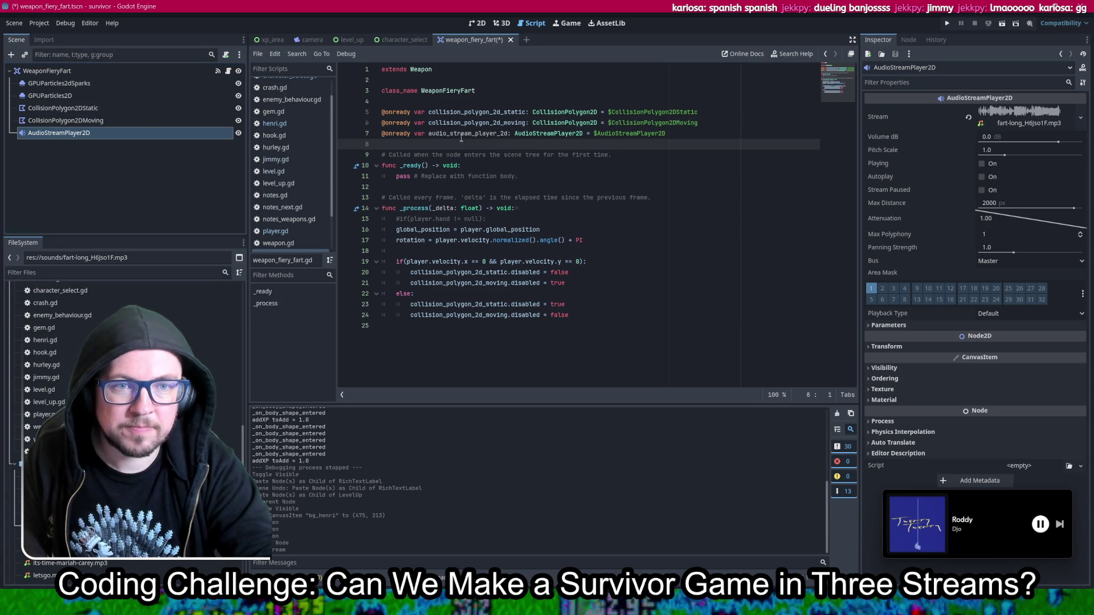
Step: Enable Loop in the fart mp3's import settings and reimport it
{"action": "double_click", "coordinate": [460, 133]}
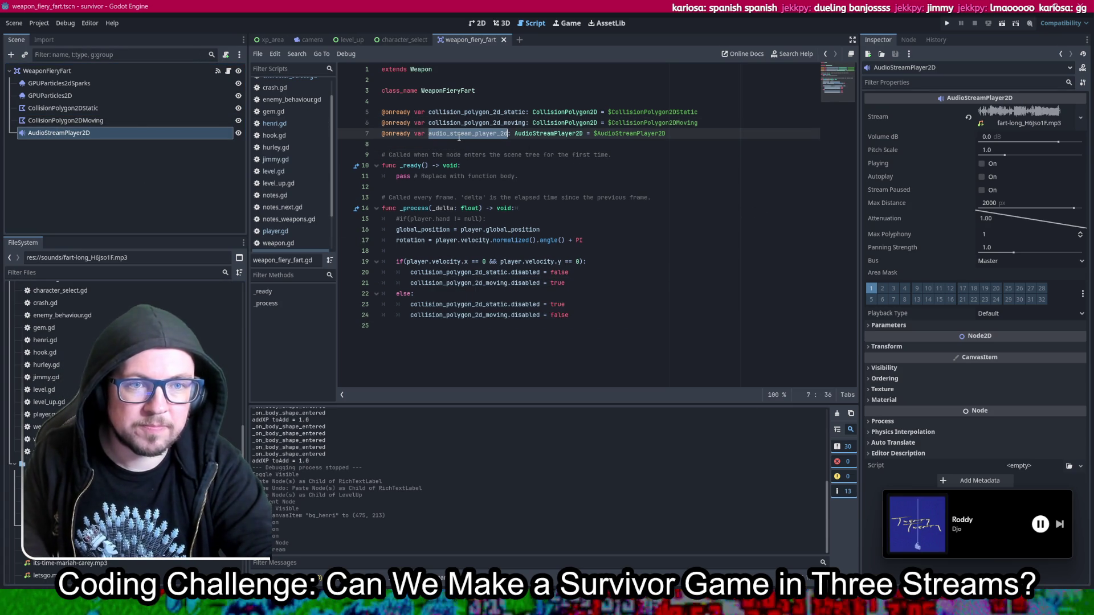
{"action": "left_click", "coordinate": [44, 40]}
{"action": "left_click", "coordinate": [135, 101]}
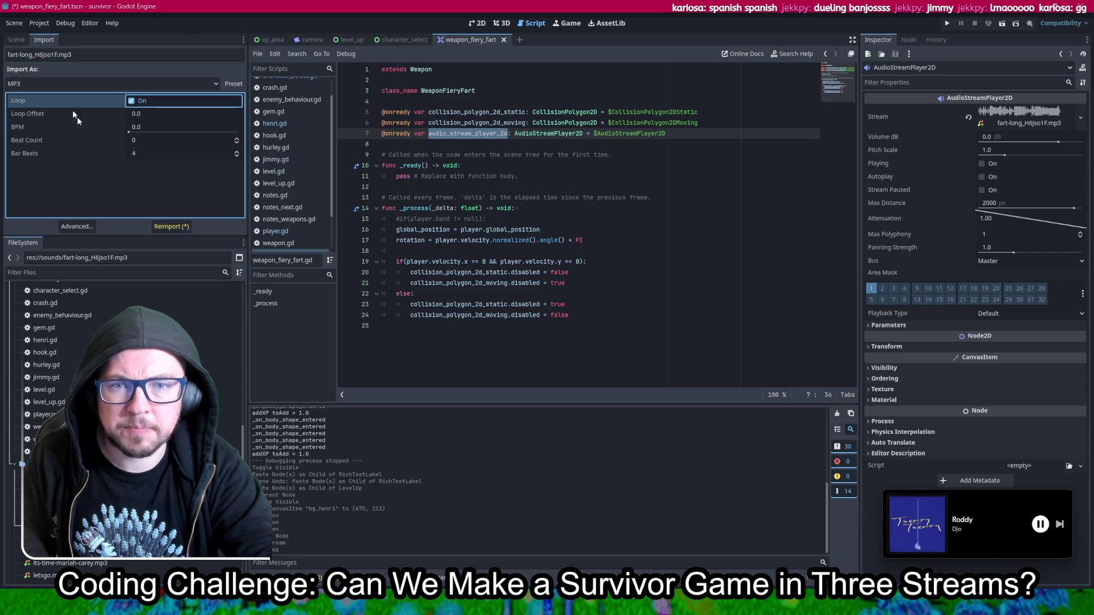
{"action": "left_click", "coordinate": [171, 226]}
{"action": "left_click", "coordinate": [14, 41]}
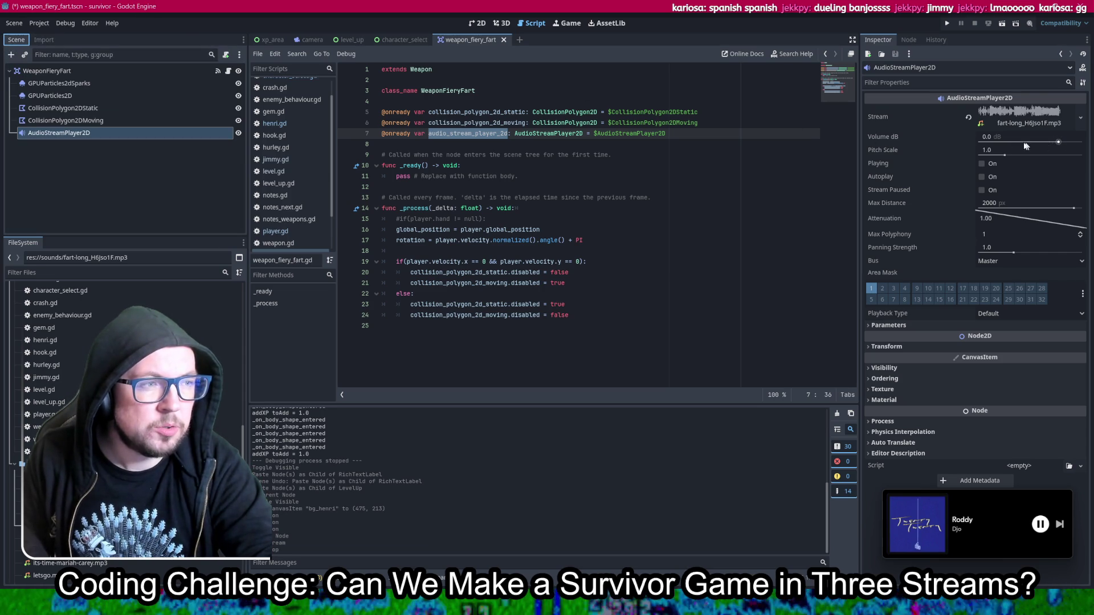
Step: Start an audio_stream_player_2d line inside _ready, then undo it
{"action": "left_click", "coordinate": [695, 201]}
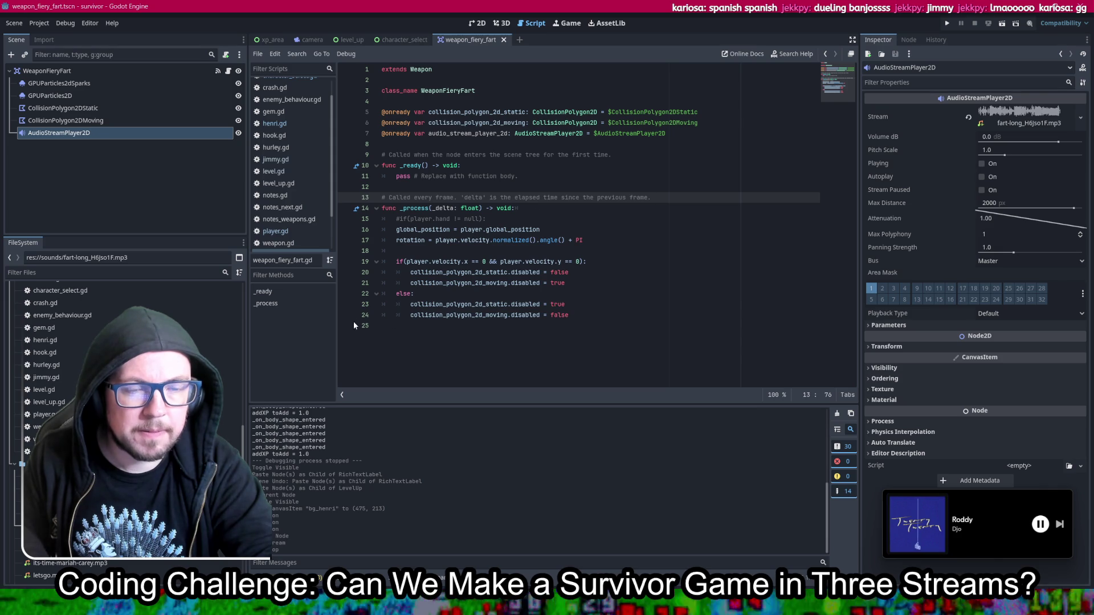
{"action": "left_click", "coordinate": [510, 163]}
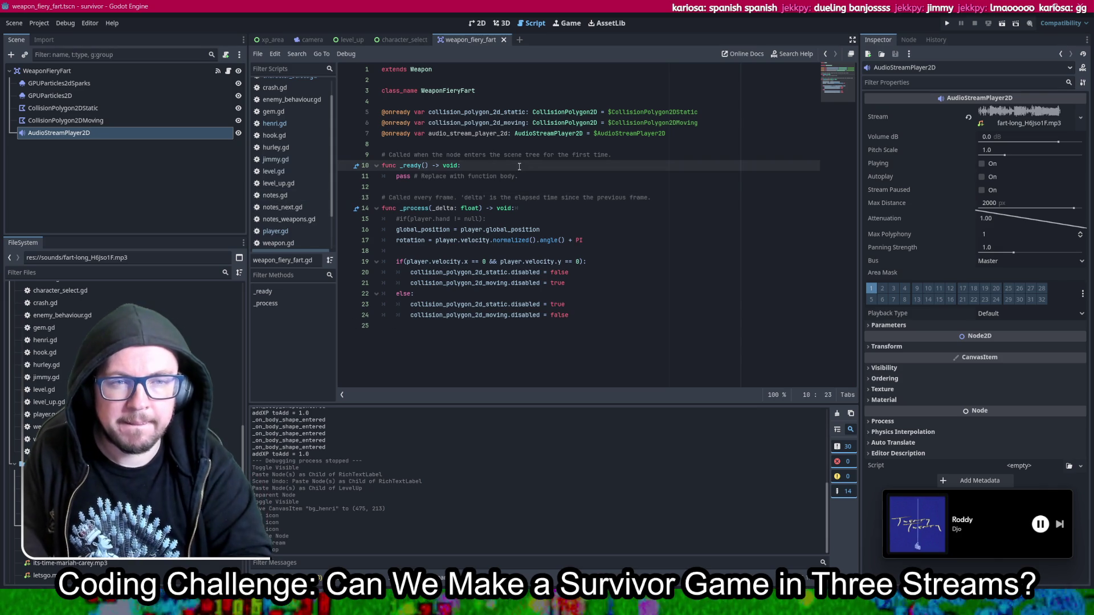
{"action": "key", "text": "Return"}
{"action": "type", "text": "audio_stream_player_2d."}
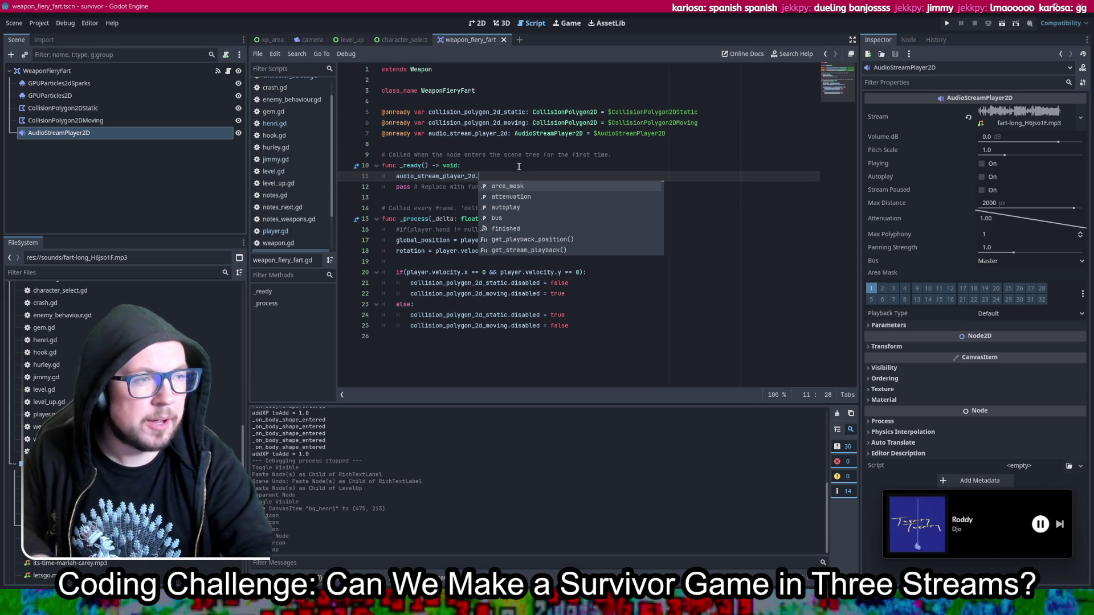
{"action": "left_click", "coordinate": [466, 160]}
{"action": "key", "text": "ctrl+z"}
{"action": "key", "text": "ctrl+z"}
{"action": "key", "text": "ctrl+z"}
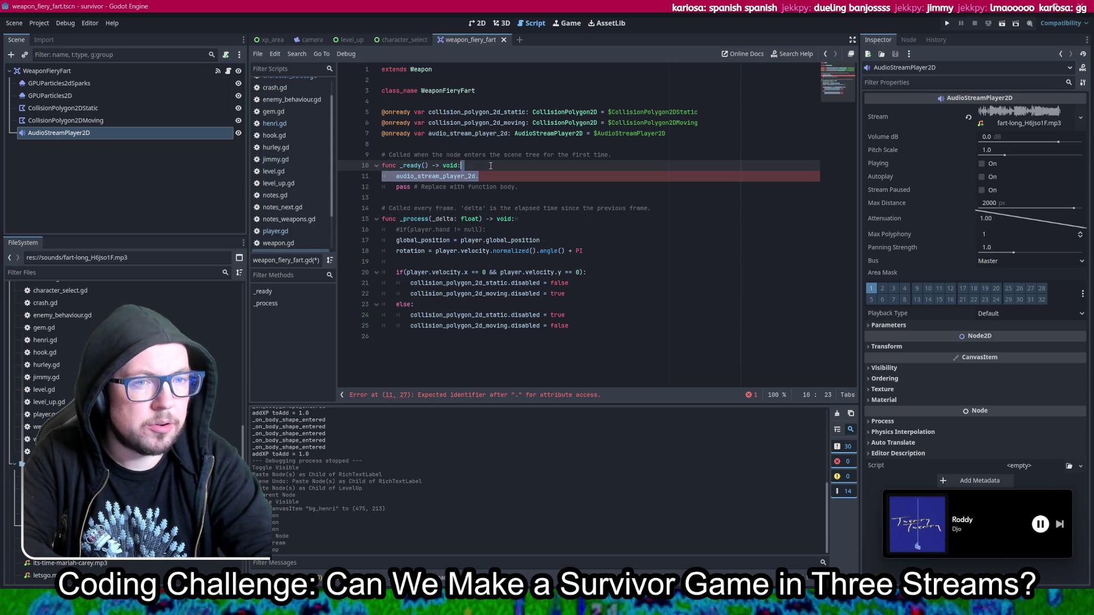
Step: Turn on Autoplay for the AudioStreamPlayer2D and save the weapon scene
{"action": "left_click", "coordinate": [980, 164]}
{"action": "left_click", "coordinate": [982, 177]}
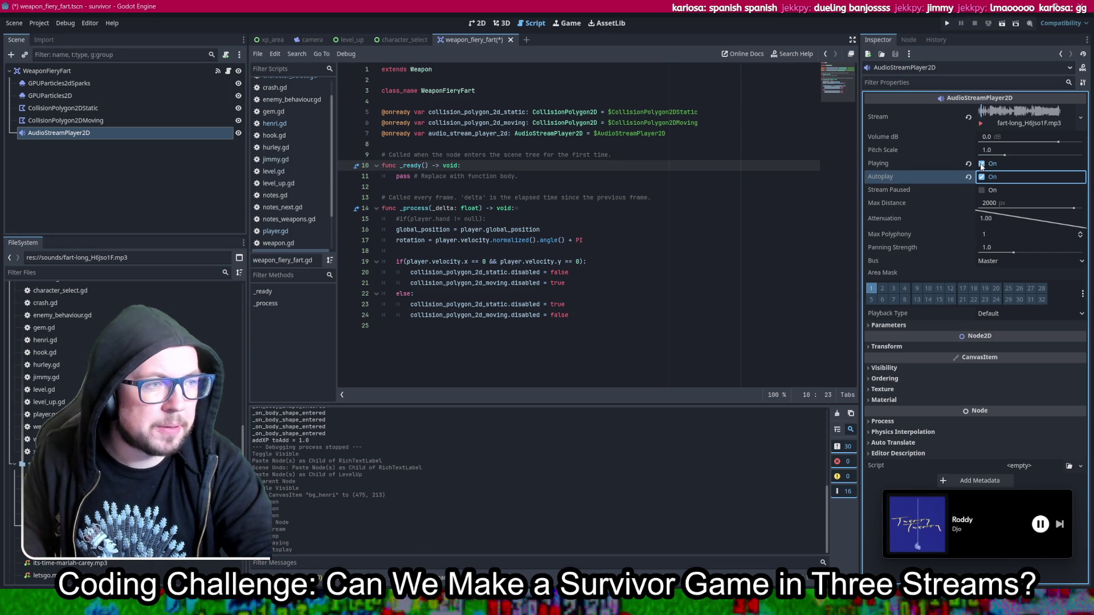
{"action": "left_click", "coordinate": [980, 164]}
{"action": "key", "text": "ctrl+s"}
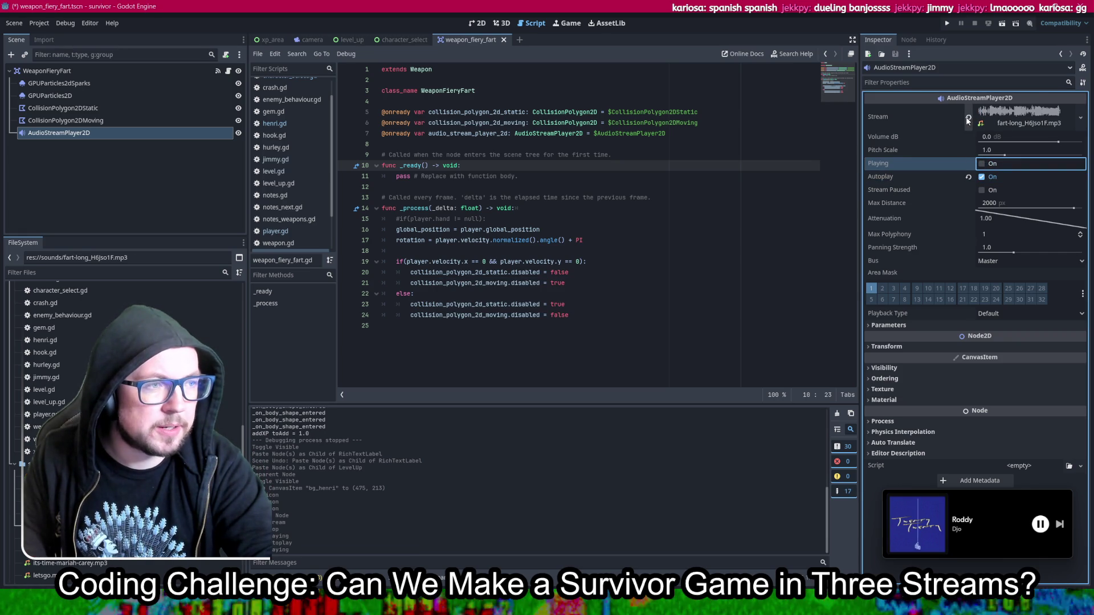
Step: Reassign fart-long_H6jso1F.mp3 as the Stream and run the project to test
{"action": "left_click", "coordinate": [968, 119]}
{"action": "mouse_move", "coordinate": [69, 550]}
{"action": "left_mouse_down"}
{"action": "mouse_move", "coordinate": [1014, 101]}
{"action": "mouse_move", "coordinate": [1019, 114]}
{"action": "left_mouse_up"}
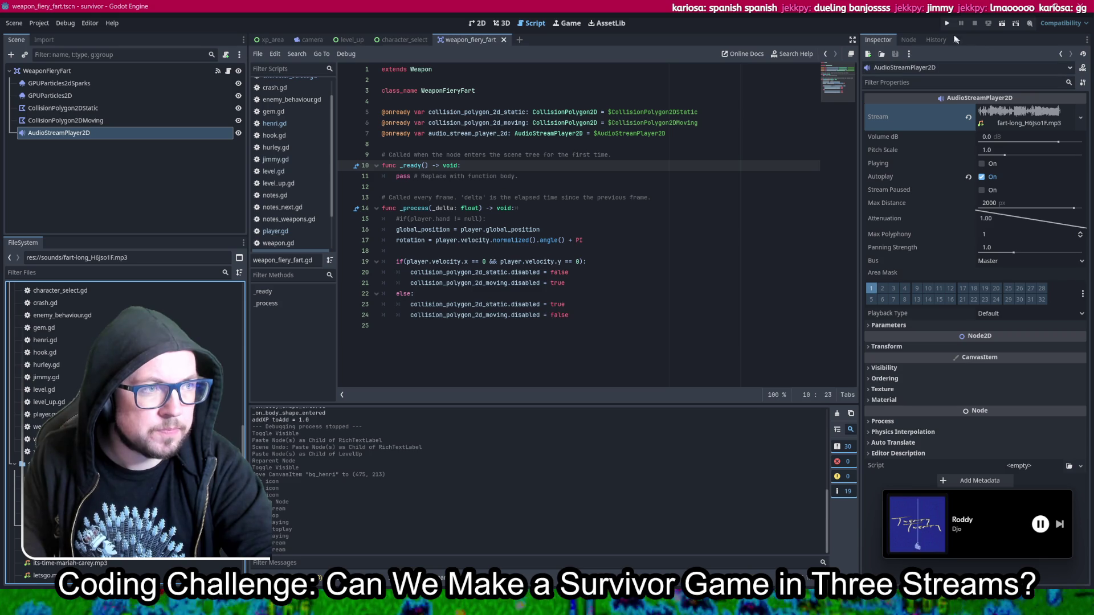
{"action": "left_click", "coordinate": [947, 23]}
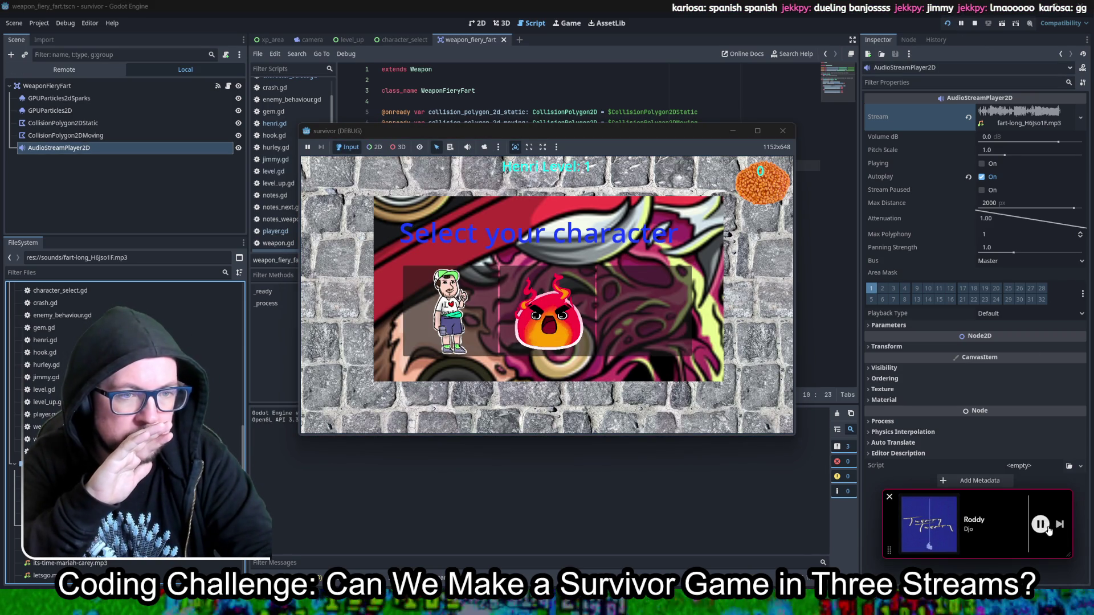
Step: Start as Henri, take the first bean upgrade, and move around with WASD
{"action": "left_click", "coordinate": [447, 312]}
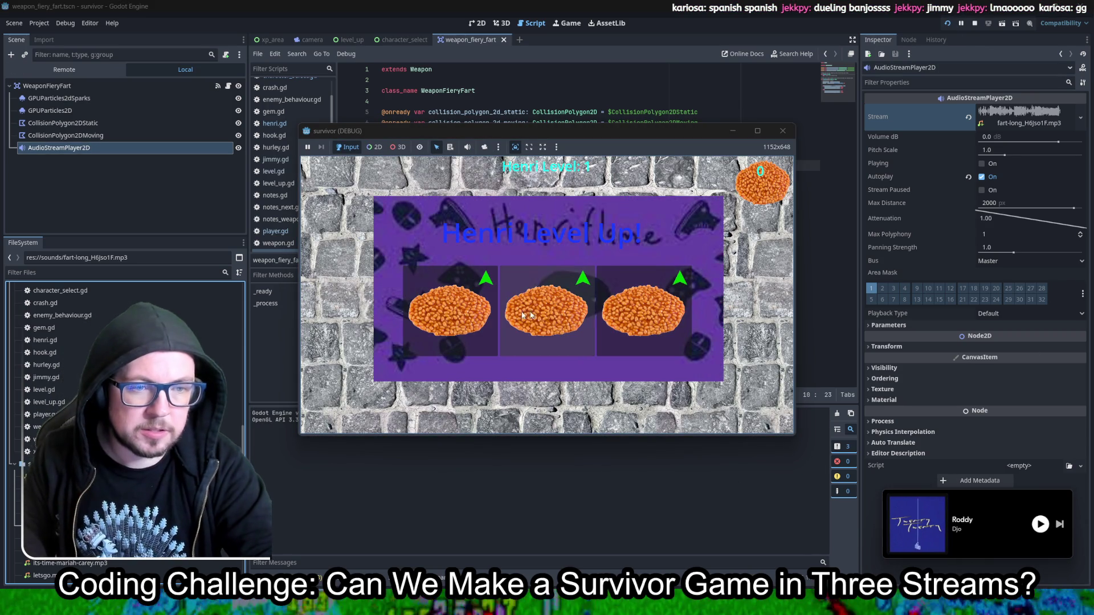
{"action": "left_click", "coordinate": [457, 314]}
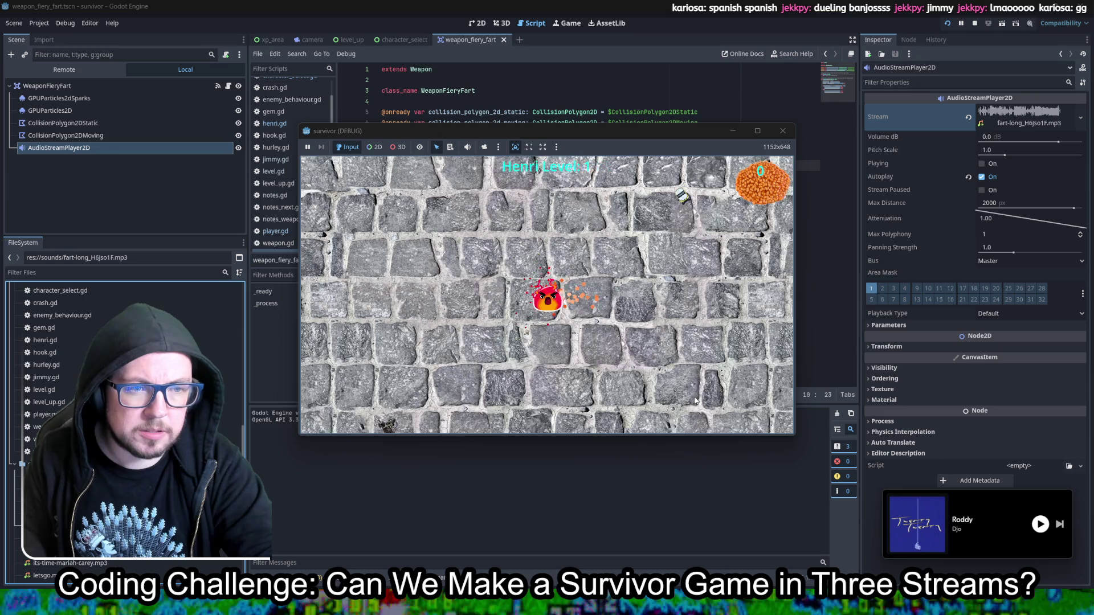
{"action": "key", "text": "w"}
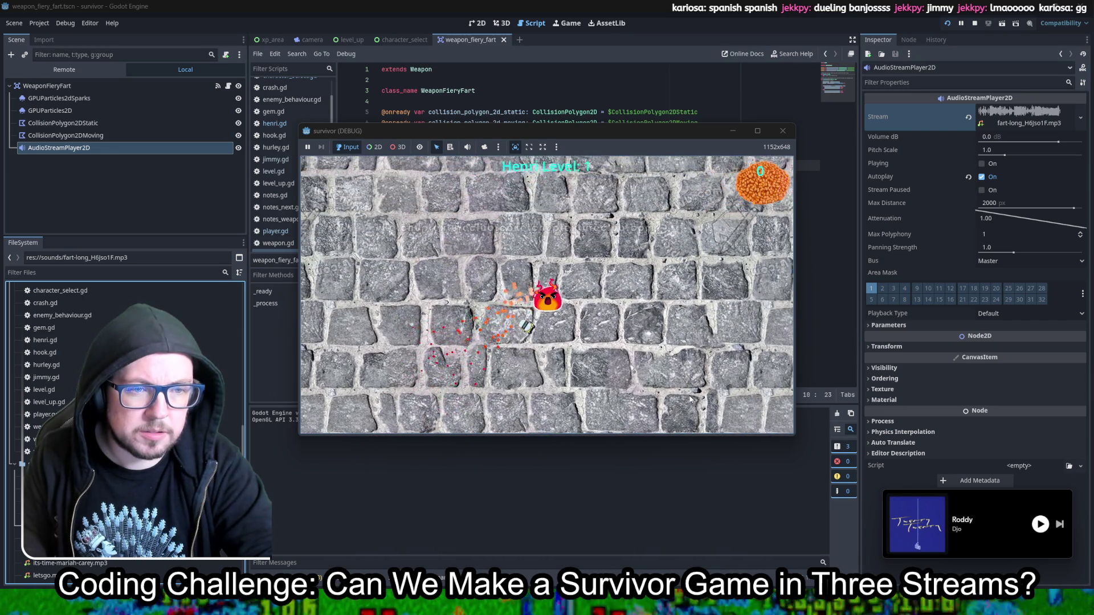
{"action": "key", "text": "s"}
{"action": "key", "text": "a"}
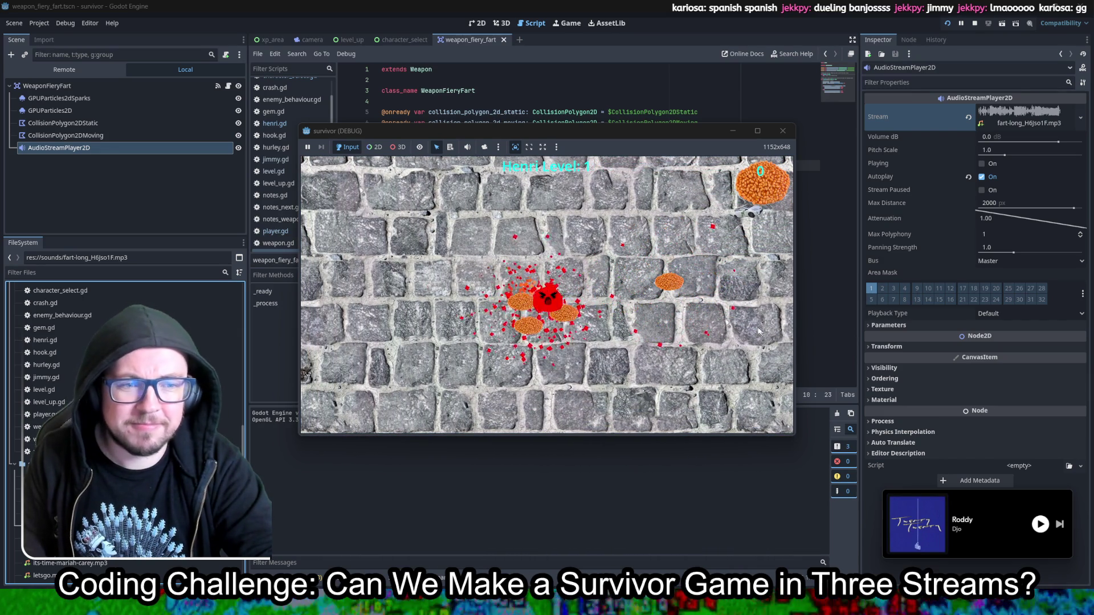
{"action": "key", "text": "d"}
{"action": "key", "text": "w"}
{"action": "key", "text": "a"}
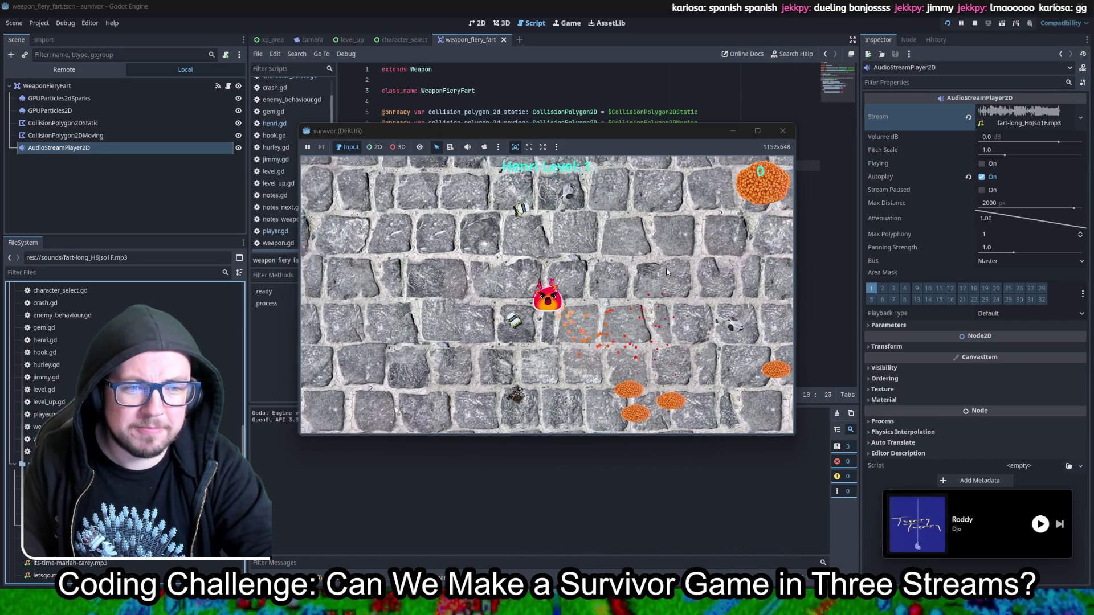
{"action": "key", "text": "s"}
{"action": "key", "text": "d"}
Step: Keep steering Henri in all directions so the fart trail sweeps through the bean enemies
{"action": "key", "text": "w"}
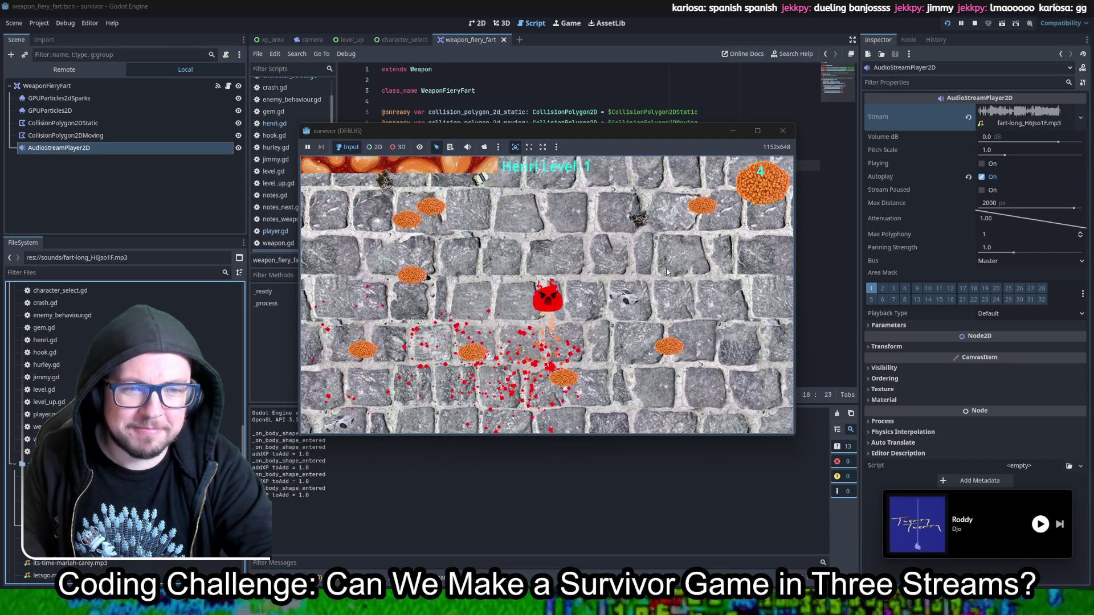
{"action": "key", "text": "d"}
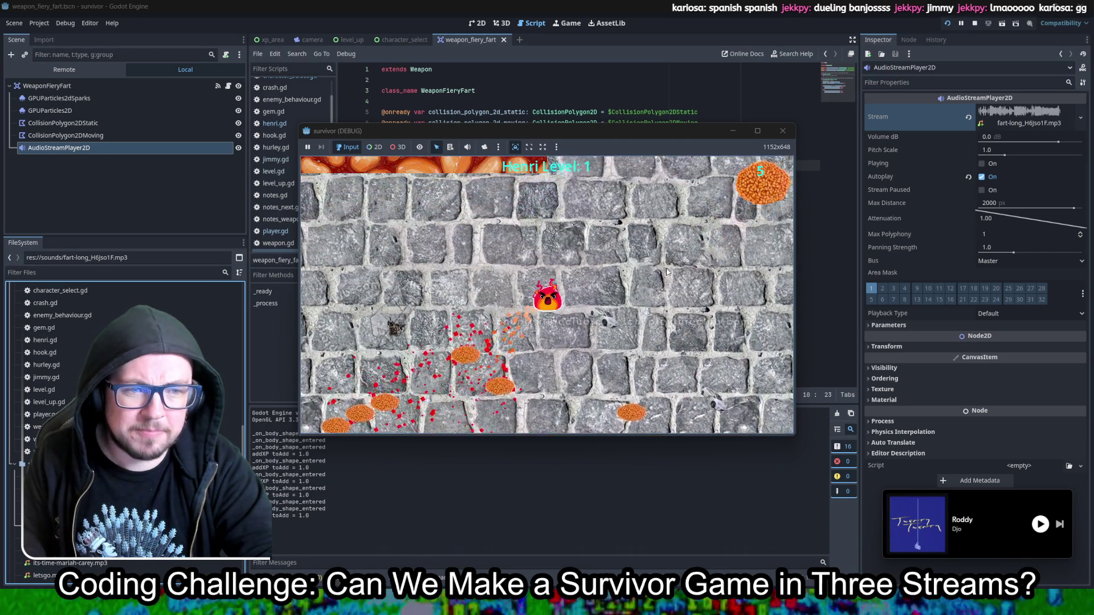
{"action": "key", "text": "s"}
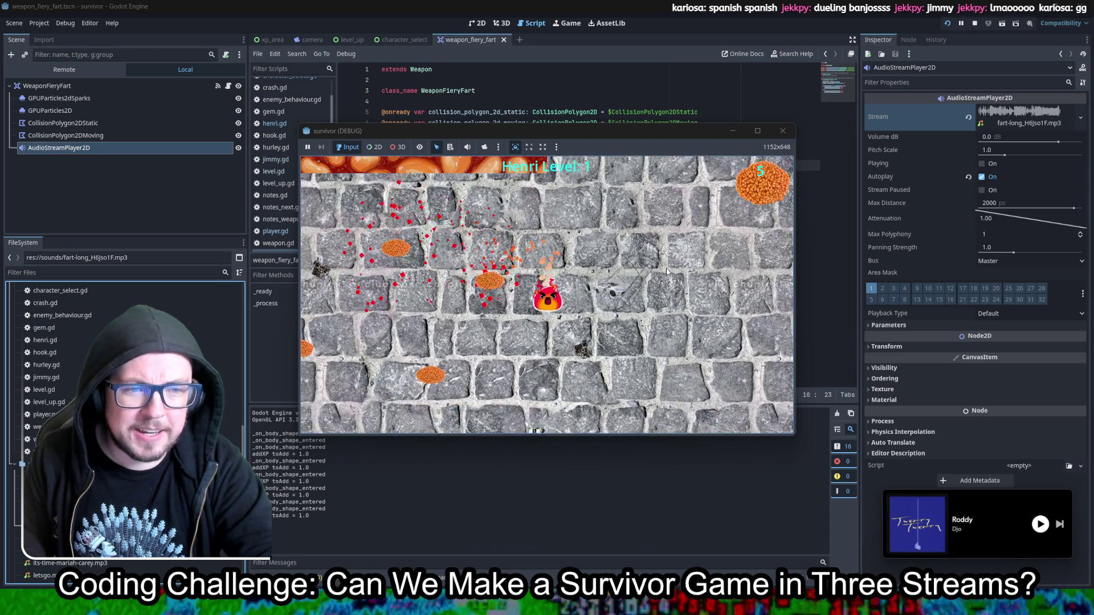
{"action": "key", "text": "s"}
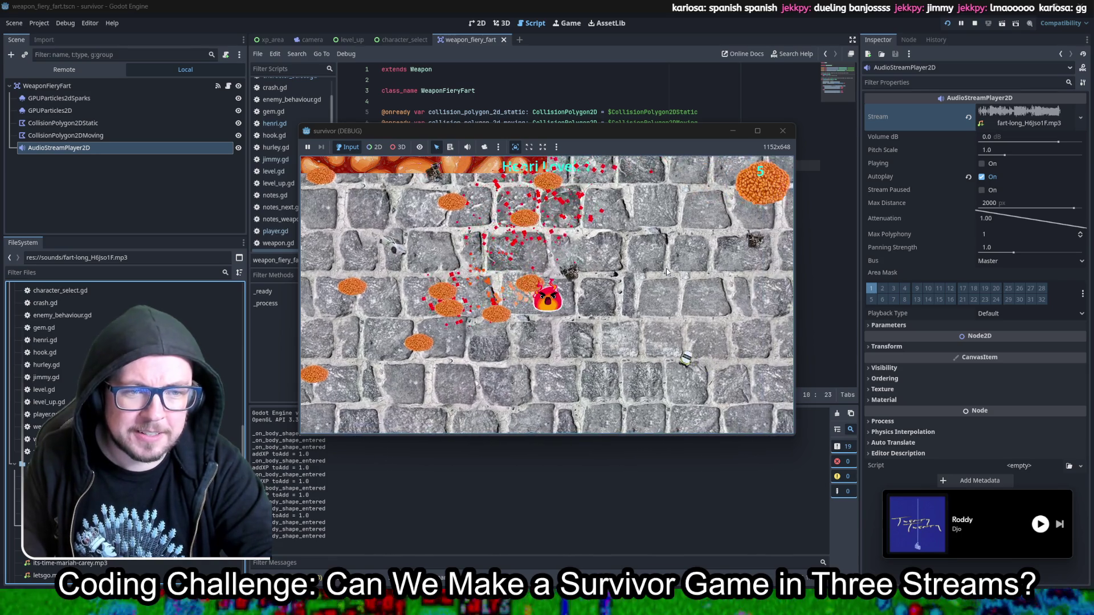
{"action": "key", "text": "a"}
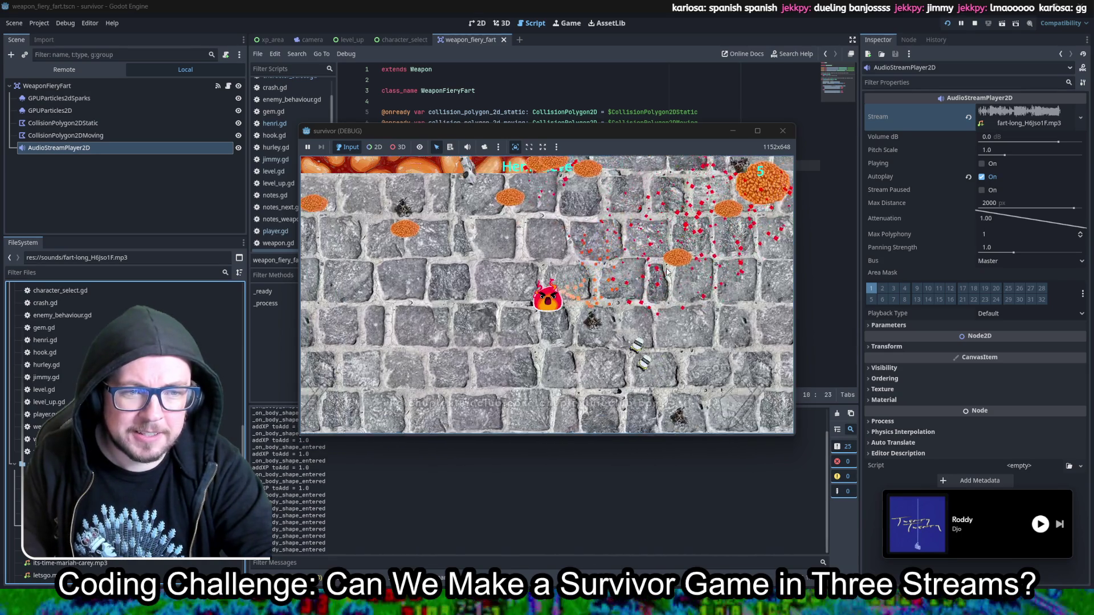
{"action": "key", "text": "s"}
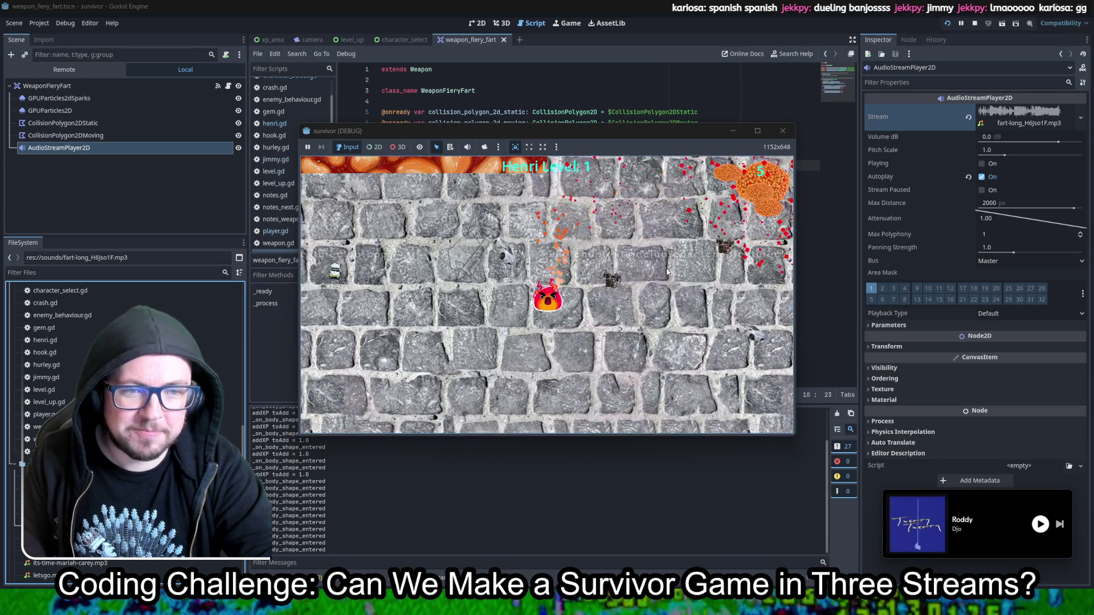
{"action": "key", "text": "w"}
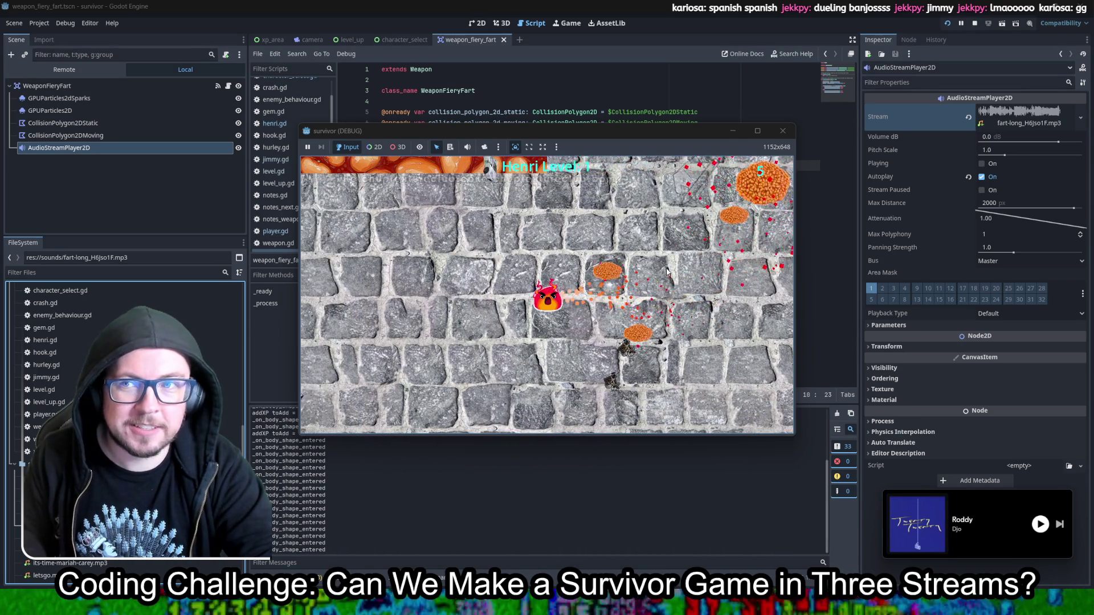
{"action": "key", "text": "w"}
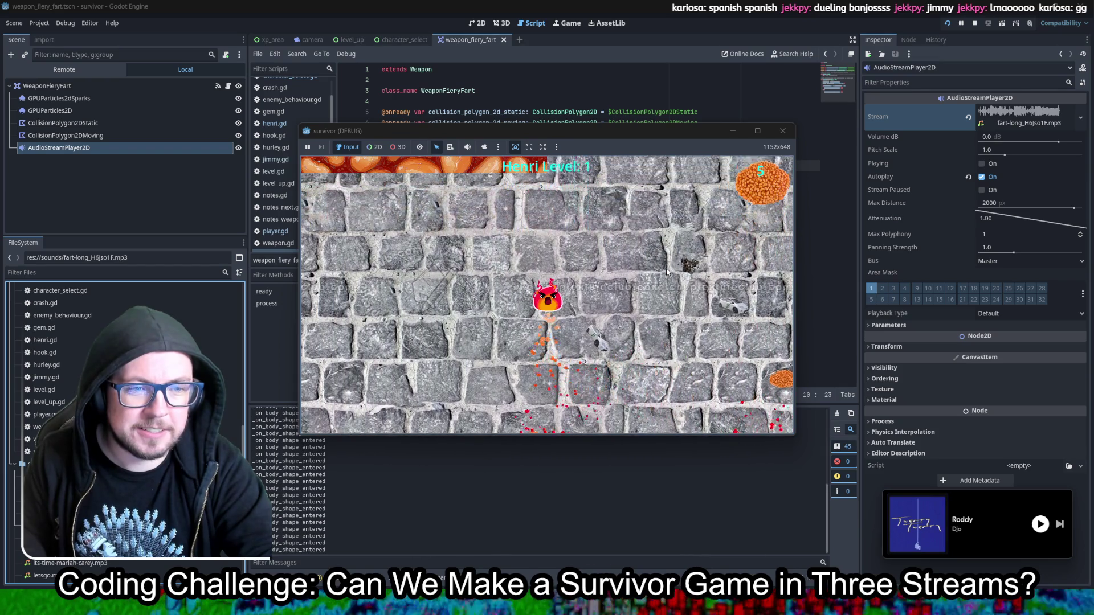
{"action": "key", "text": "a"}
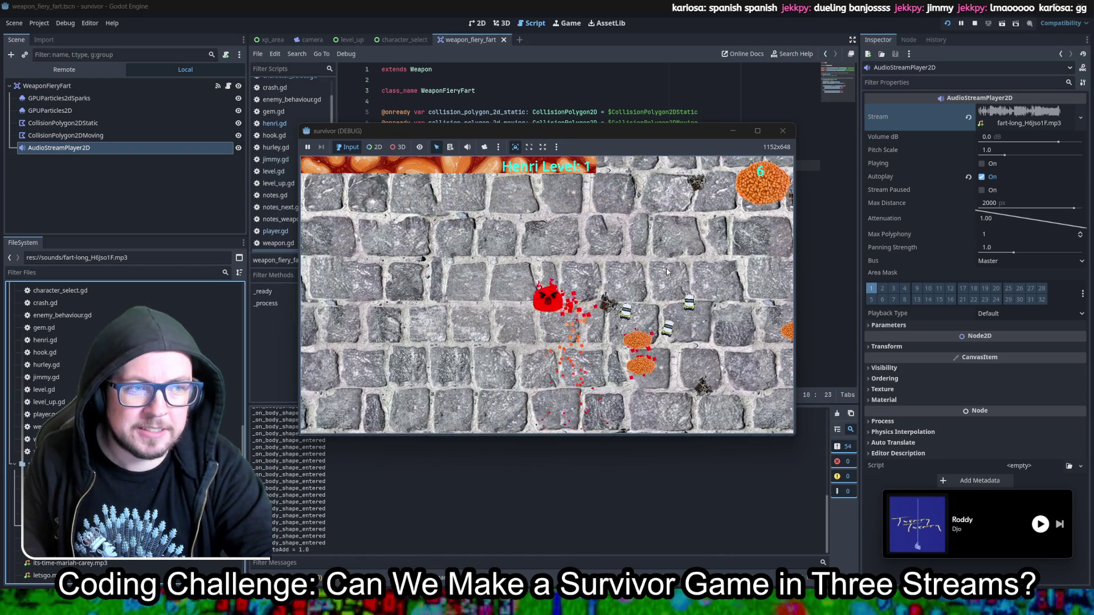
{"action": "key", "text": "w"}
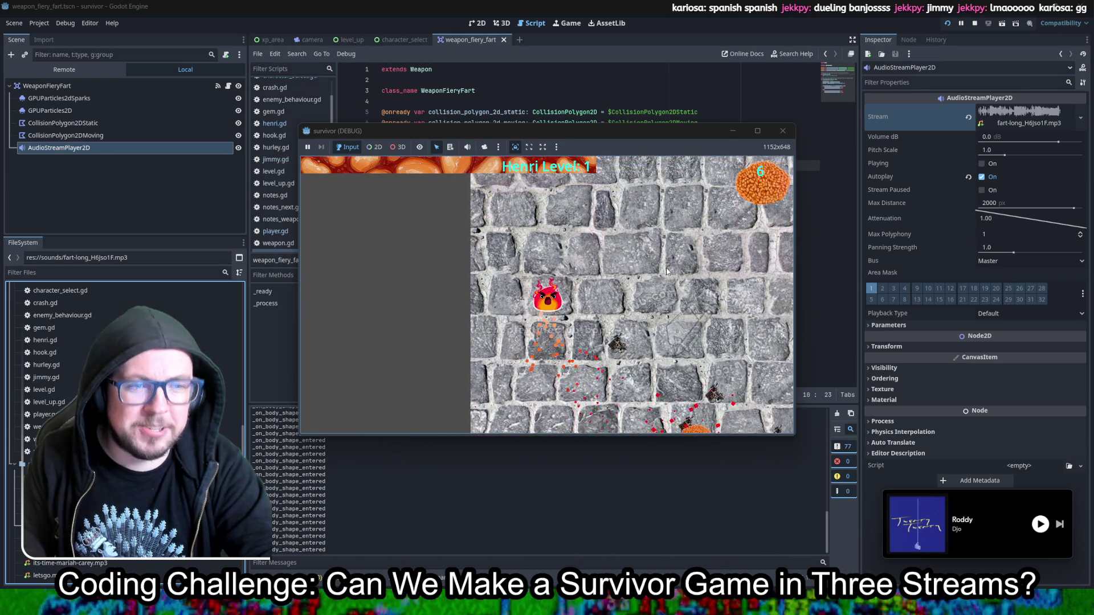
{"action": "key", "text": "d"}
{"action": "key", "text": "s"}
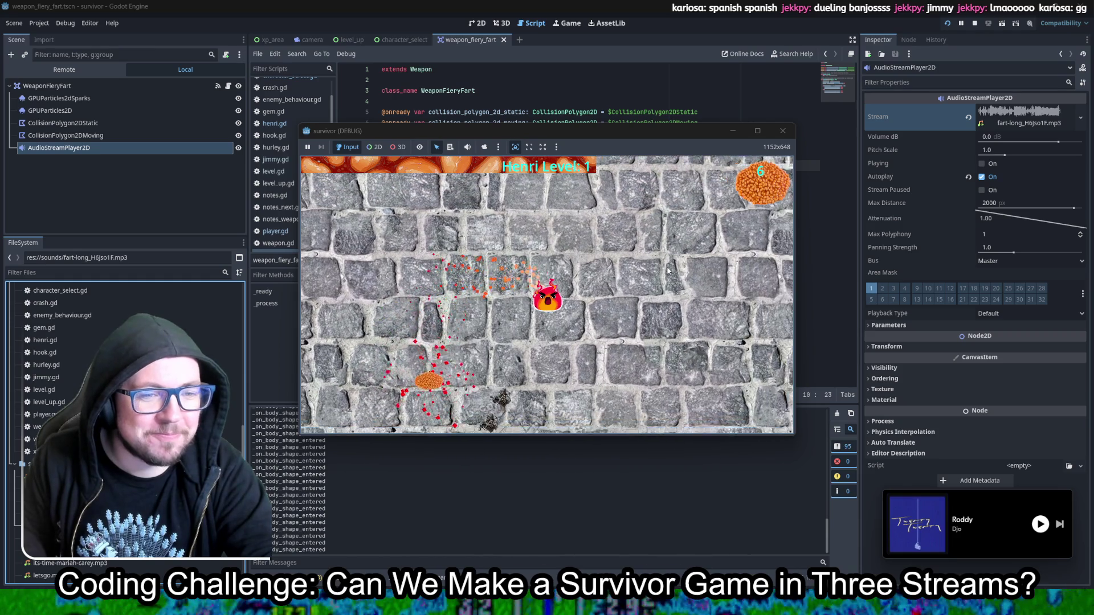
{"action": "key", "text": "w"}
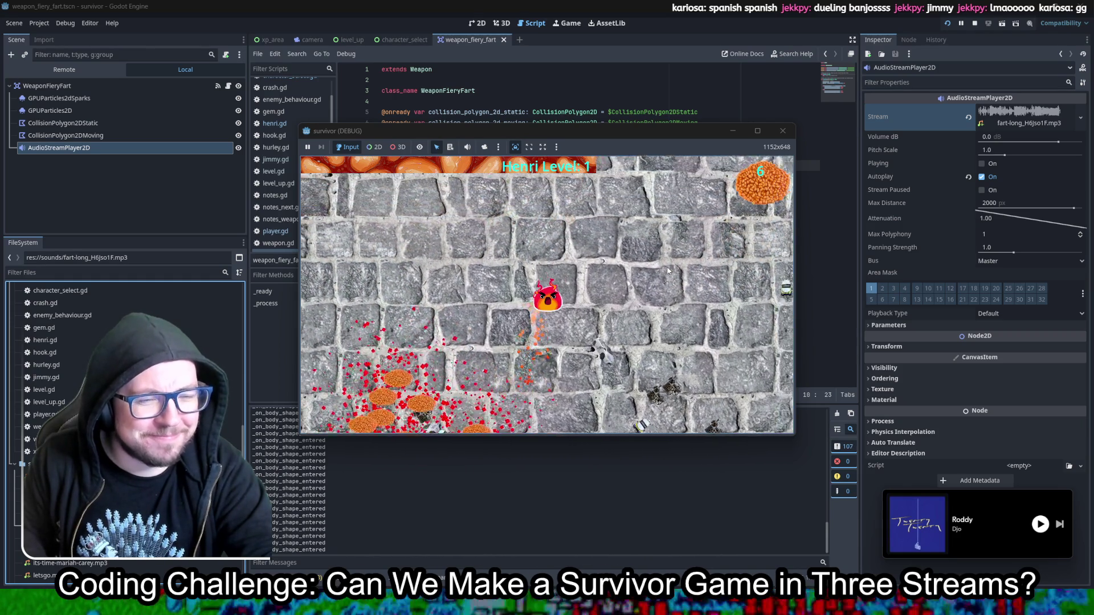
{"action": "key", "text": "d"}
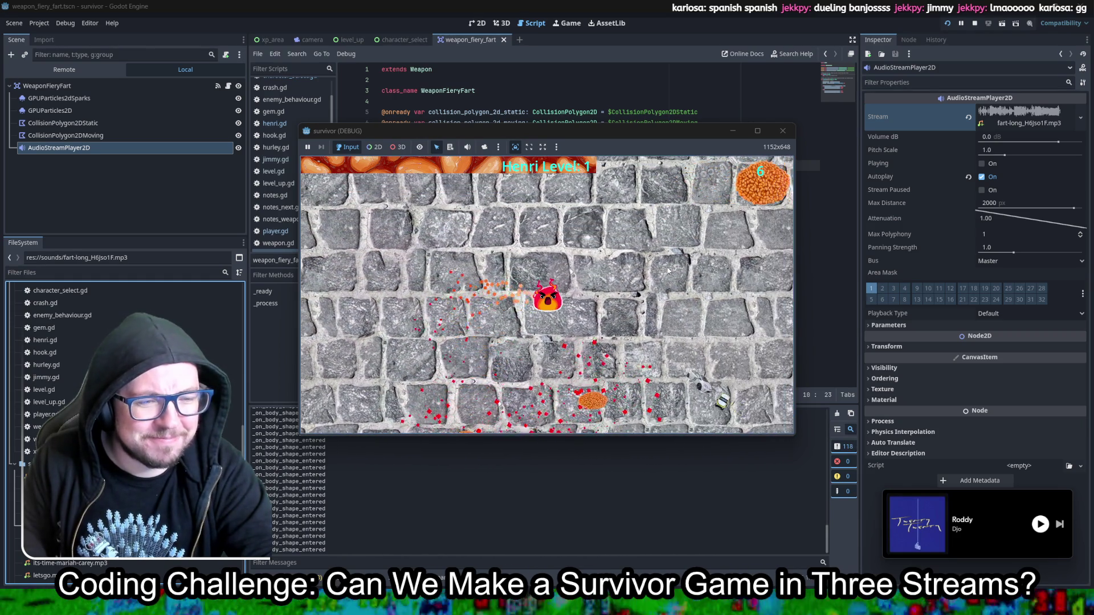
{"action": "key", "text": "s"}
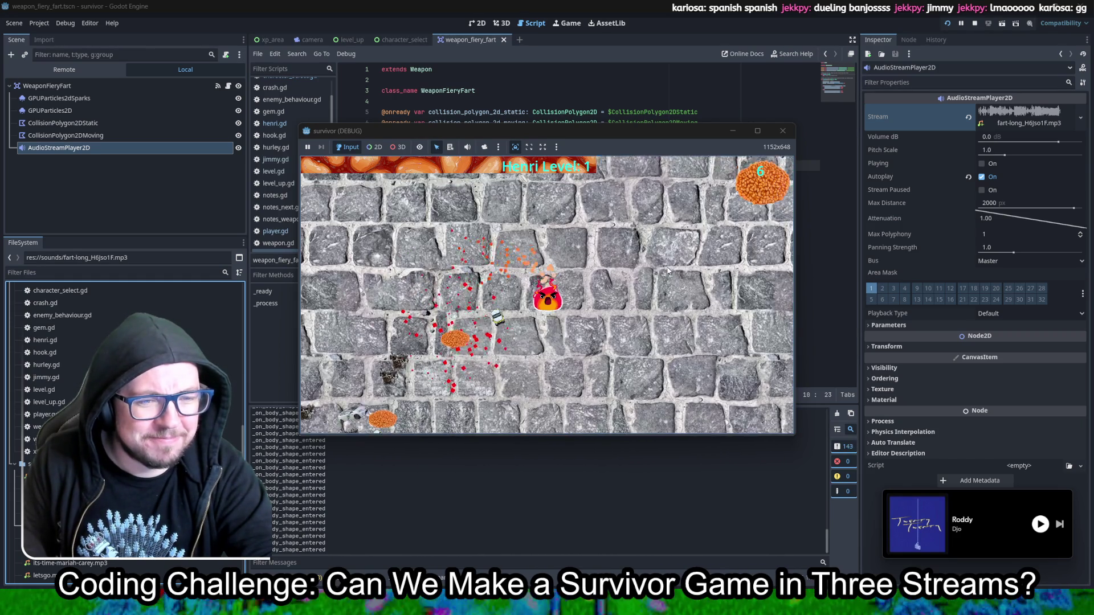
{"action": "key", "text": "d"}
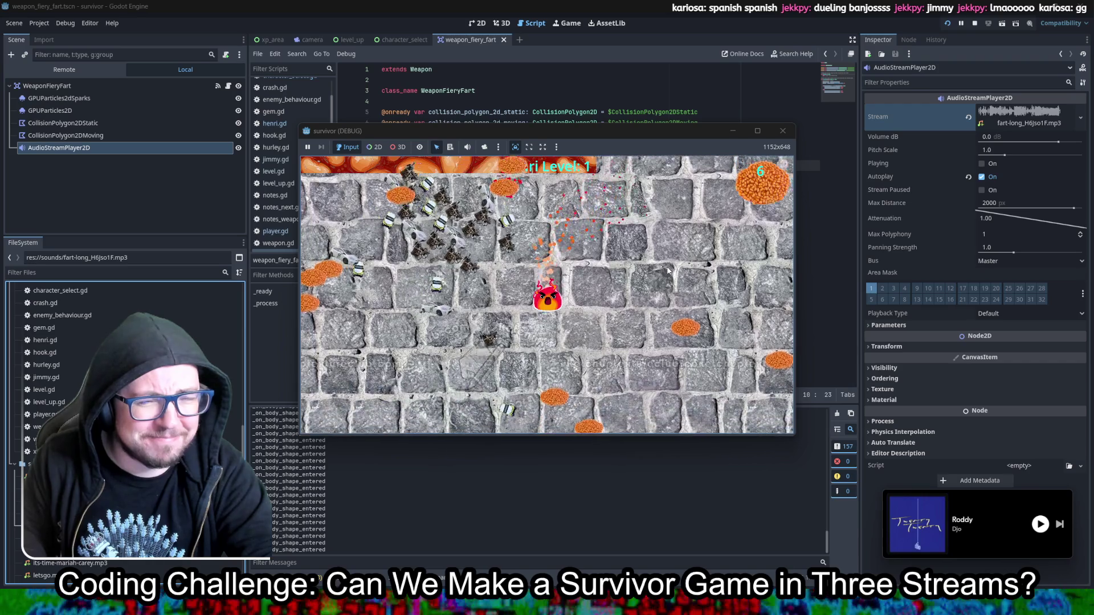
{"action": "key", "text": "s"}
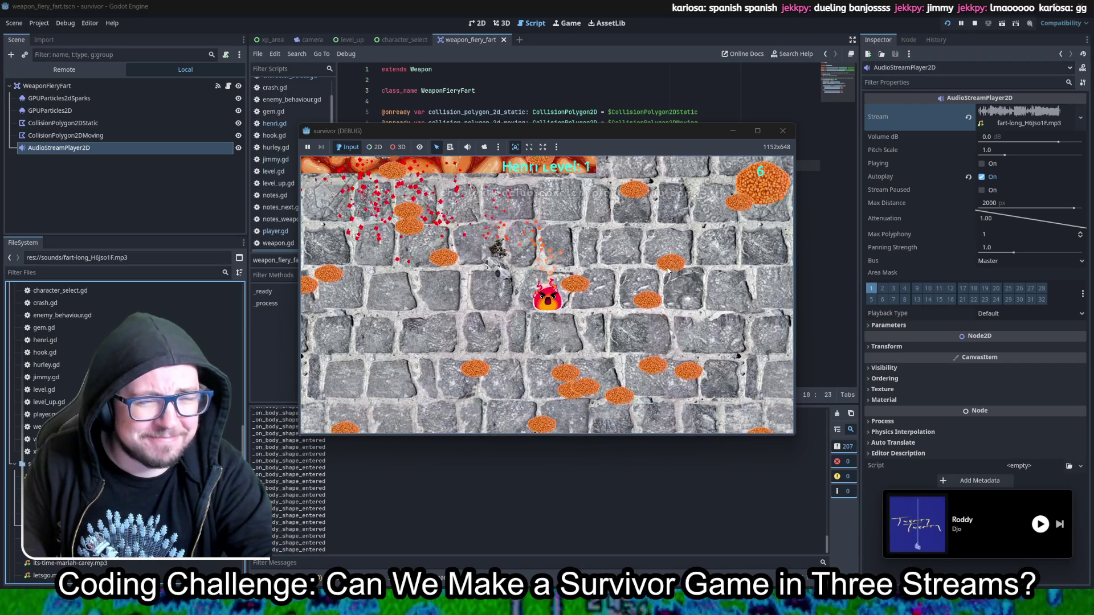
{"action": "key", "text": "a"}
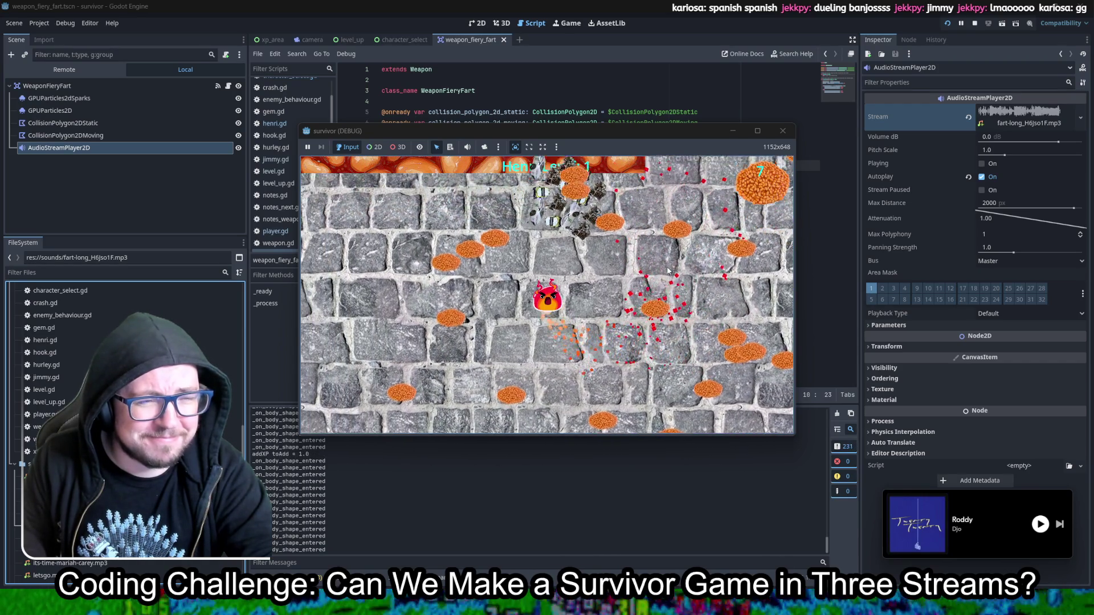
{"action": "key", "text": "s"}
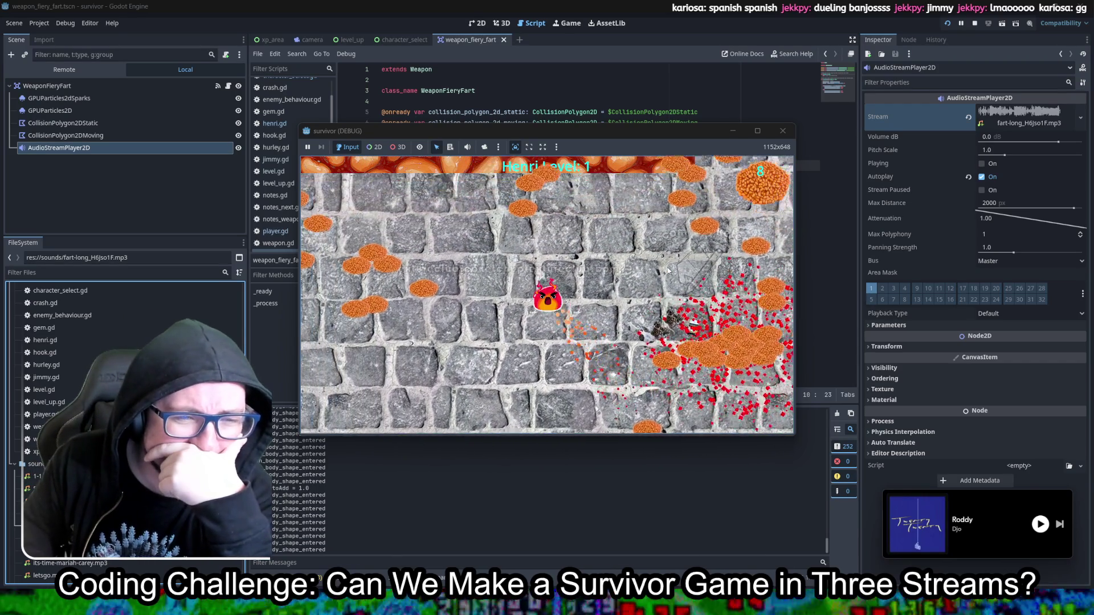
{"action": "key", "text": "d"}
{"action": "key", "text": "w"}
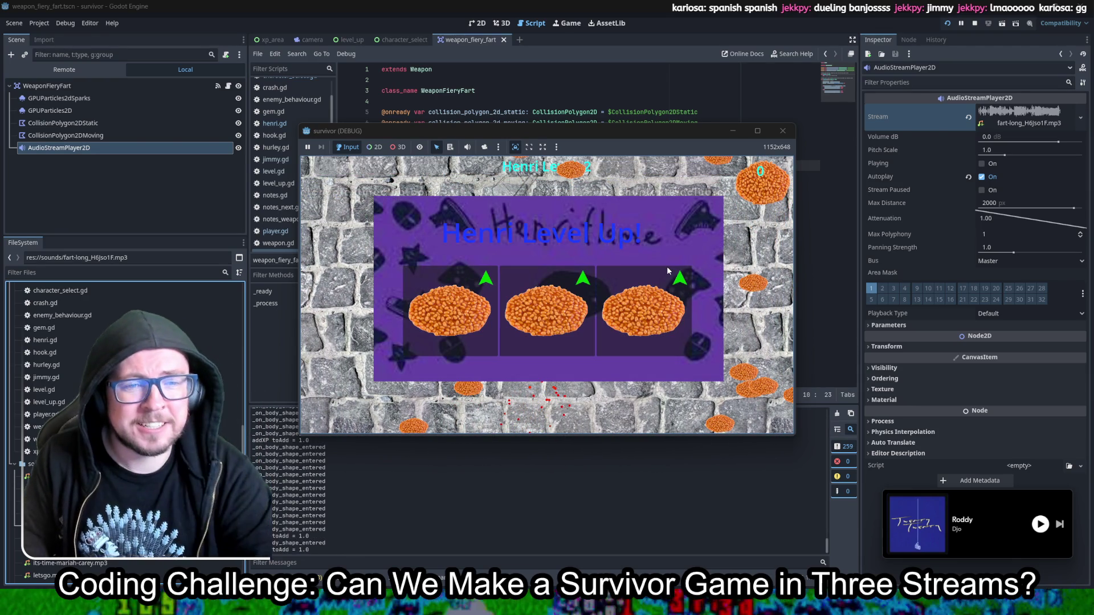
Step: Pick bean upgrades at each level-up menu up to level 4, then switch to the browser
{"action": "left_click", "coordinate": [461, 331]}
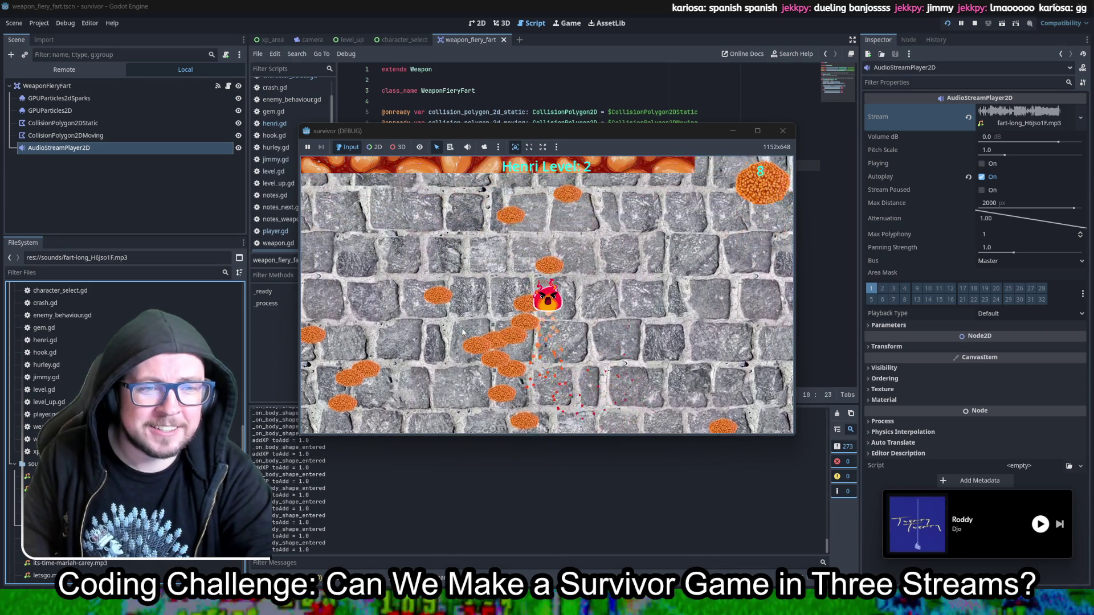
{"action": "left_click", "coordinate": [462, 332]}
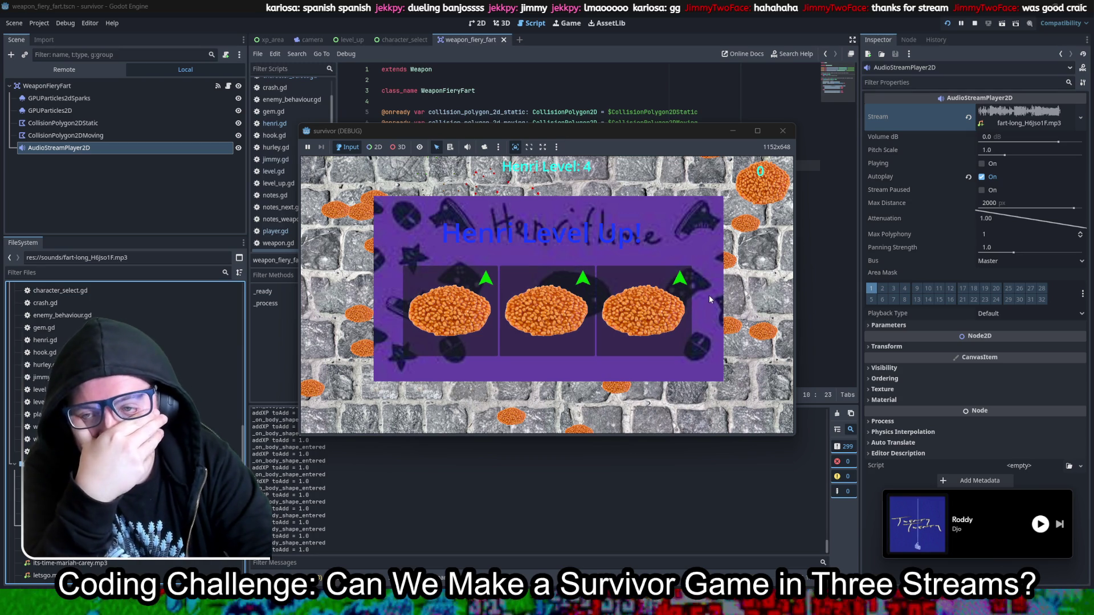
{"action": "left_click", "coordinate": [630, 307]}
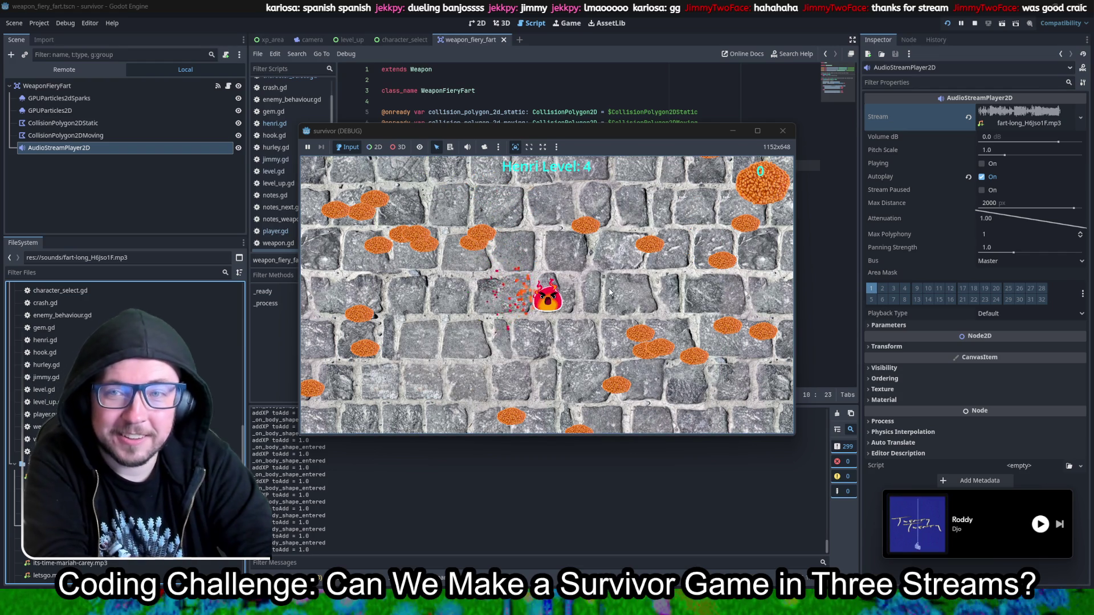
{"action": "key", "text": "XF86AudioLowerVolume"}
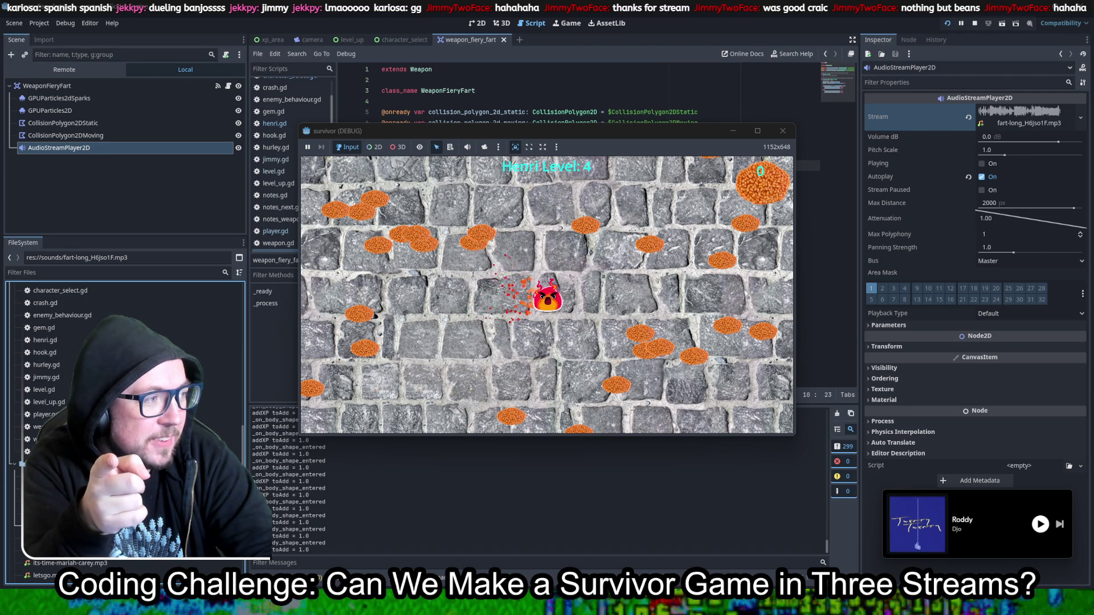
{"action": "key", "text": "alt+Tab"}
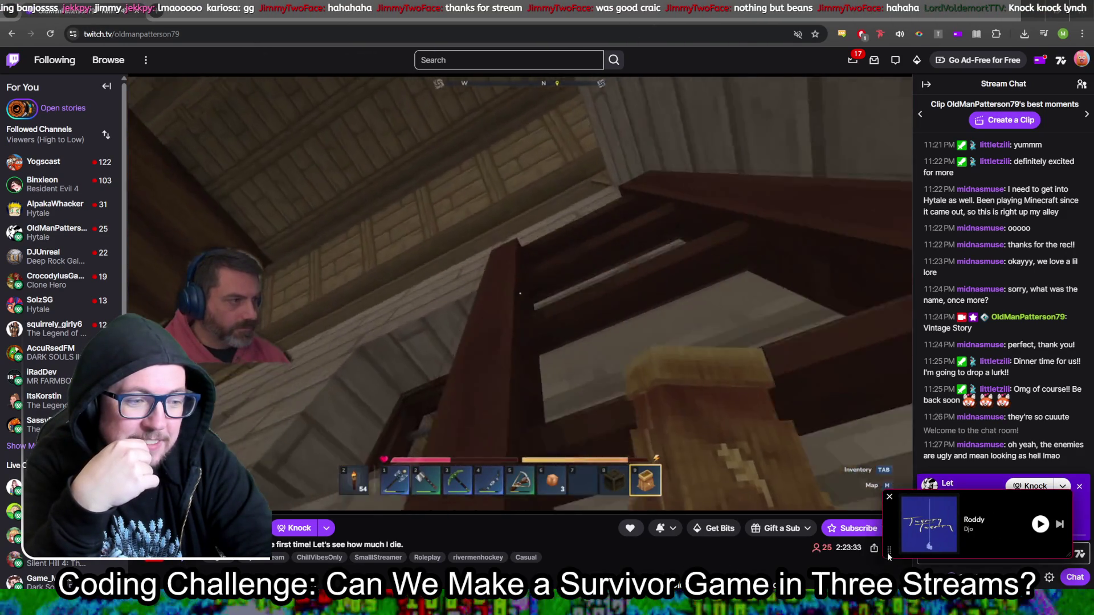
Step: Move the music panel under the Hytale stream video and leave the address bar unchanged
{"action": "left_click_drag", "start_coordinate": [887, 553], "coordinate": [466, 570]}
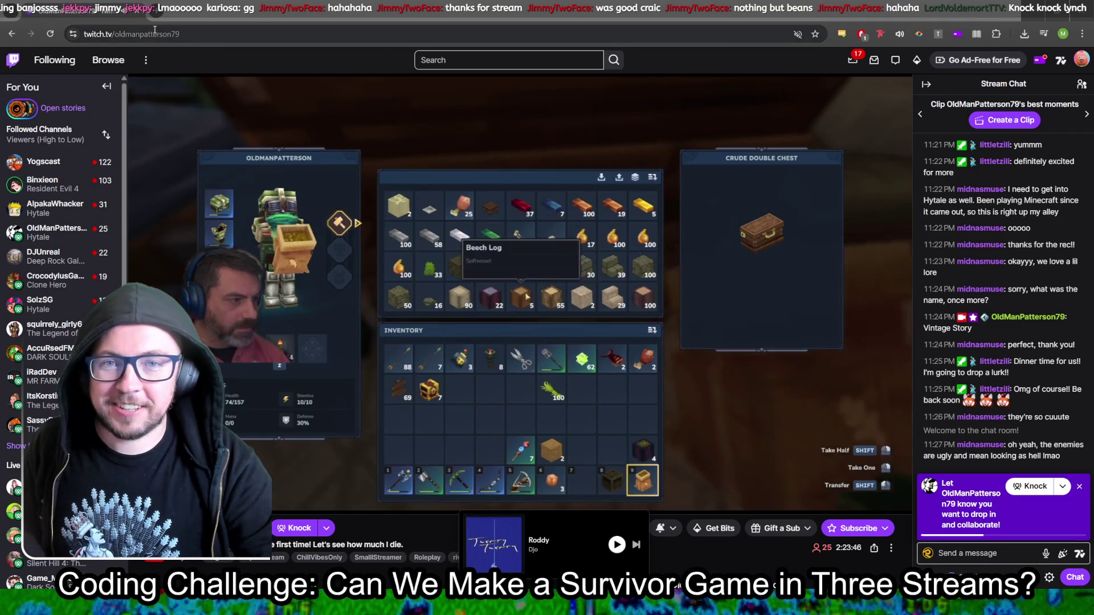
{"action": "double_click", "coordinate": [311, 34]}
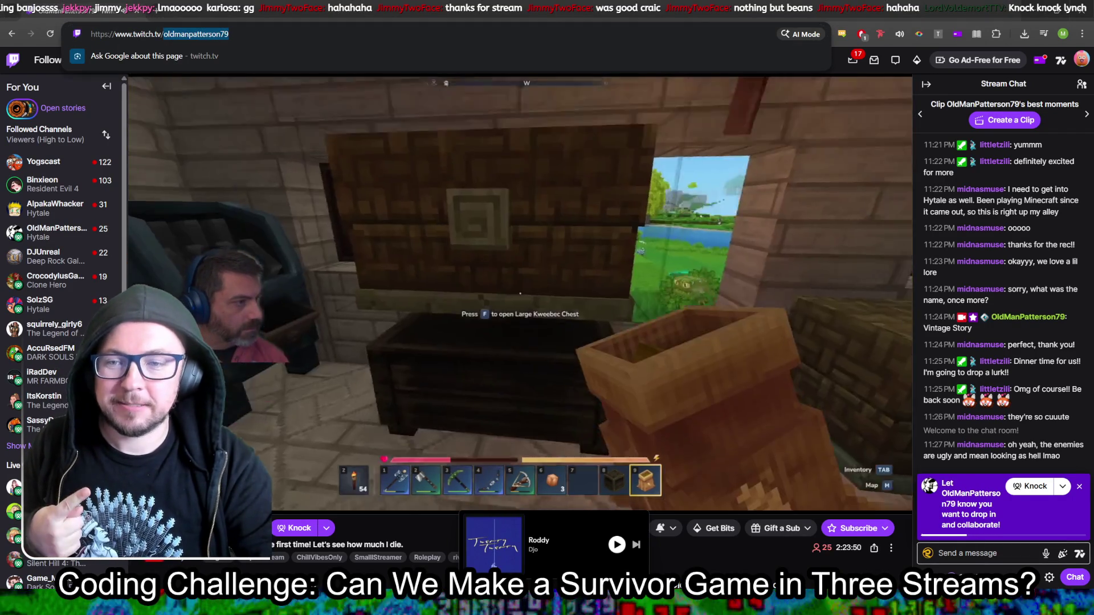
{"action": "key", "text": "Escape"}
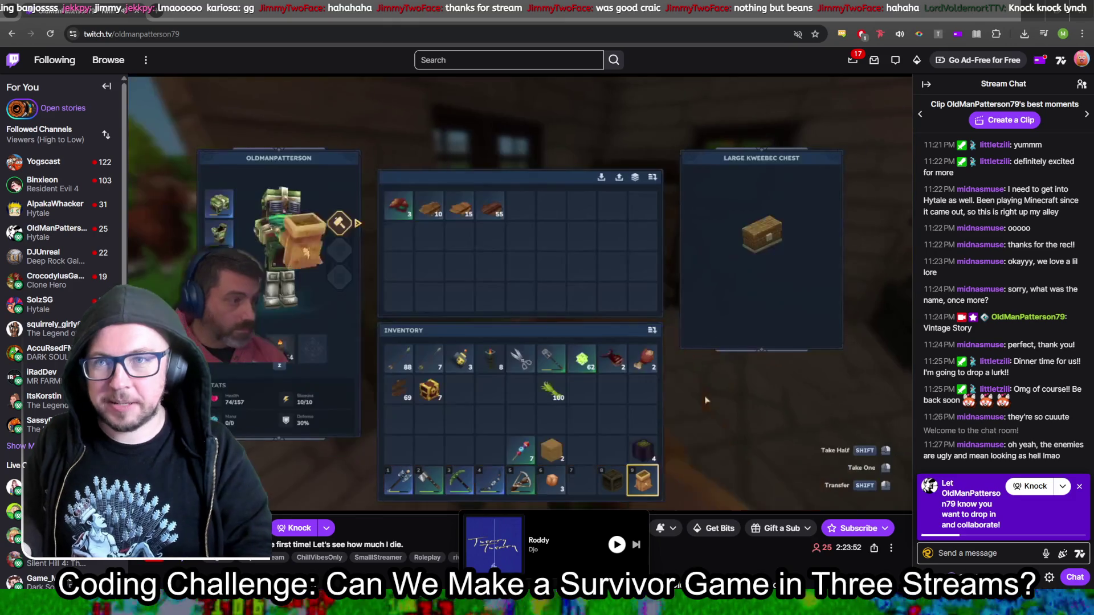